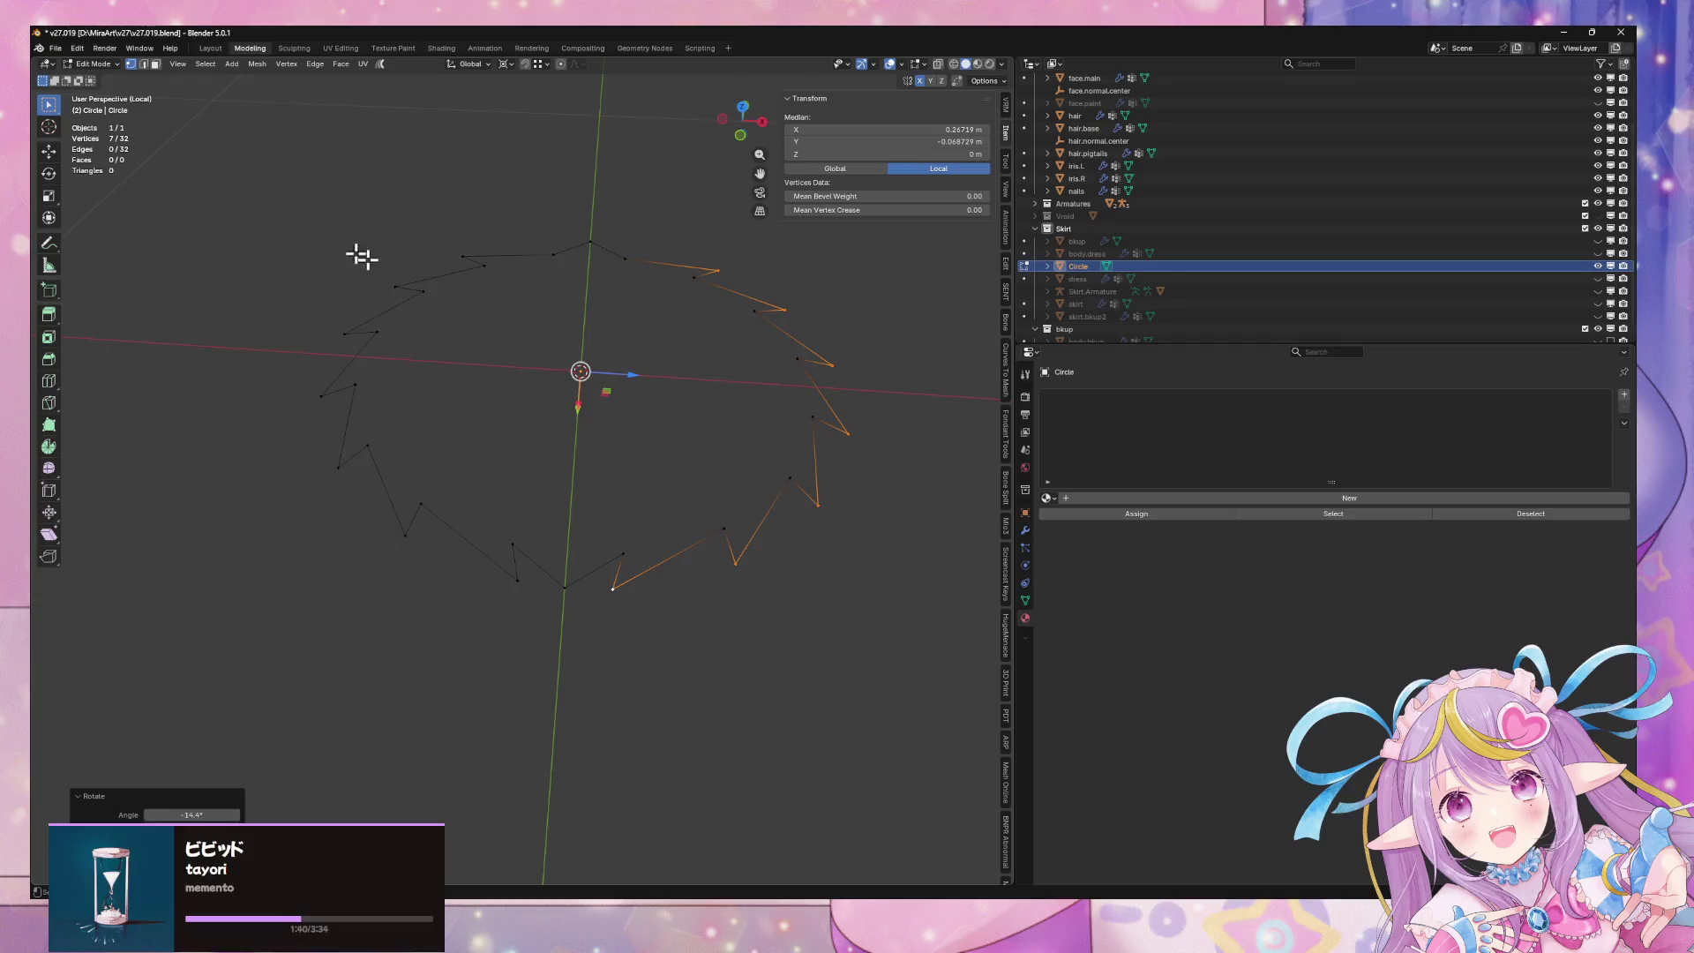
Step: Try bevelling the circle's selected vertices, then undo the bevel
right_click(770, 282)
left_click(876, 349)
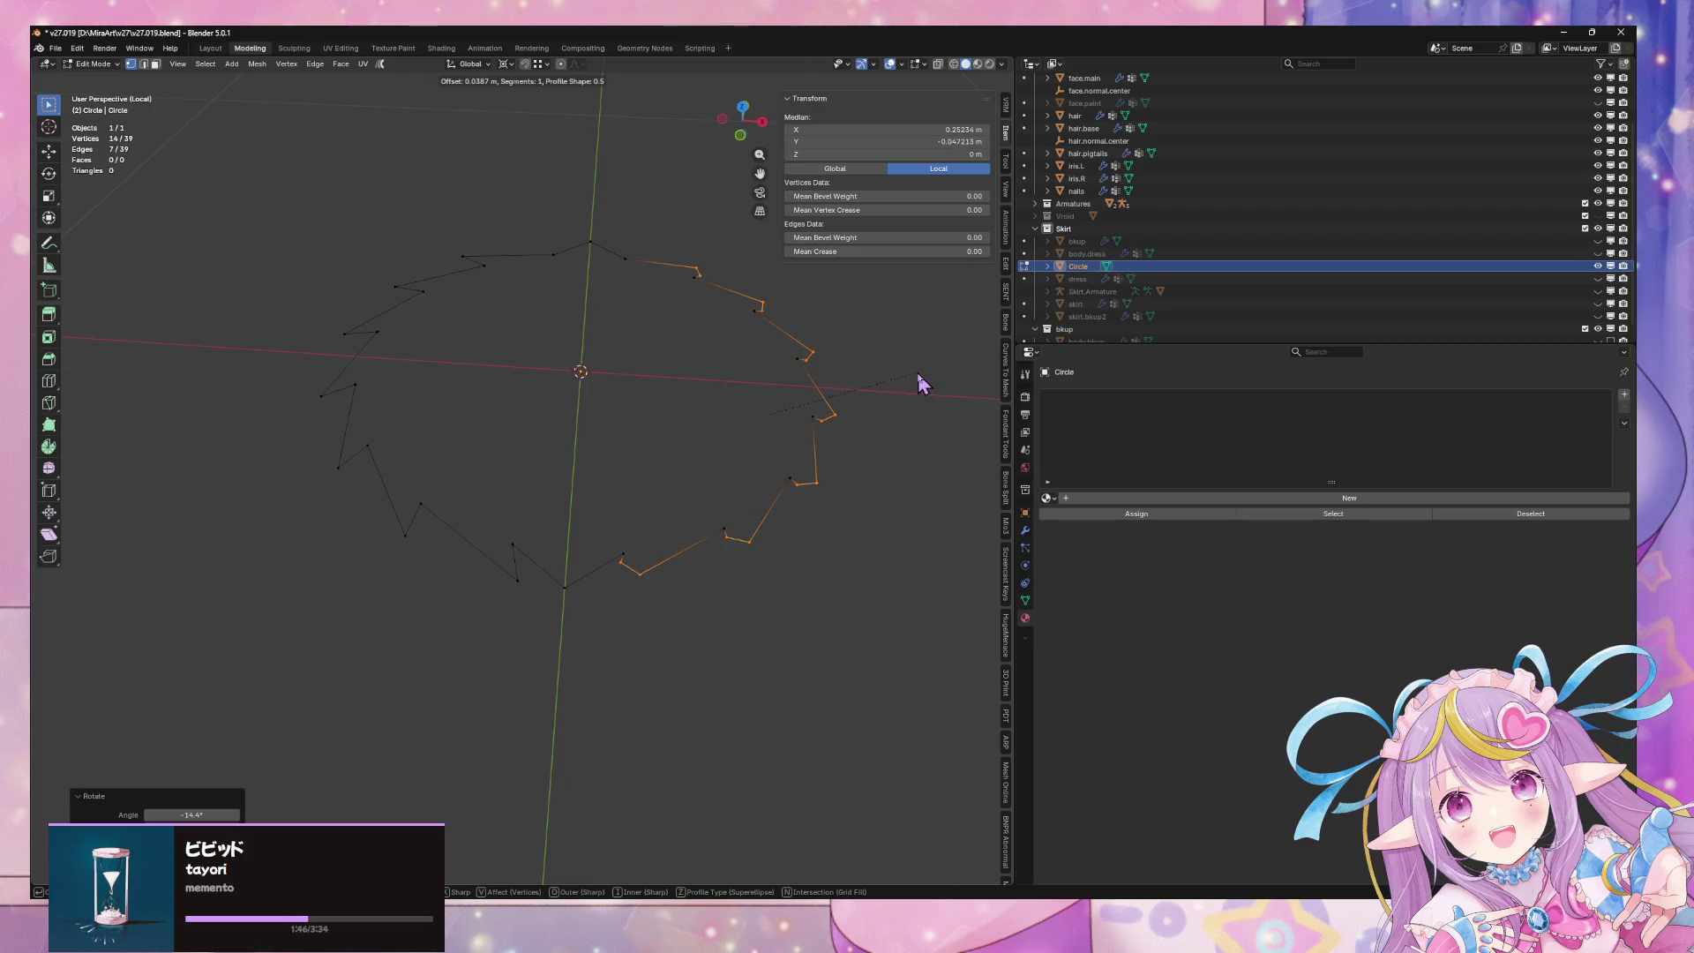
left_click(914, 380)
key("ctrl+z")
mouse_move(914, 322)
middle_mouse_down()
mouse_move(911, 385)
mouse_move(926, 299)
mouse_move(917, 317)
middle_mouse_up()
Step: Nudge the circle's right-side vertex slightly along Y, then return to Object Mode
left_click(597, 556)
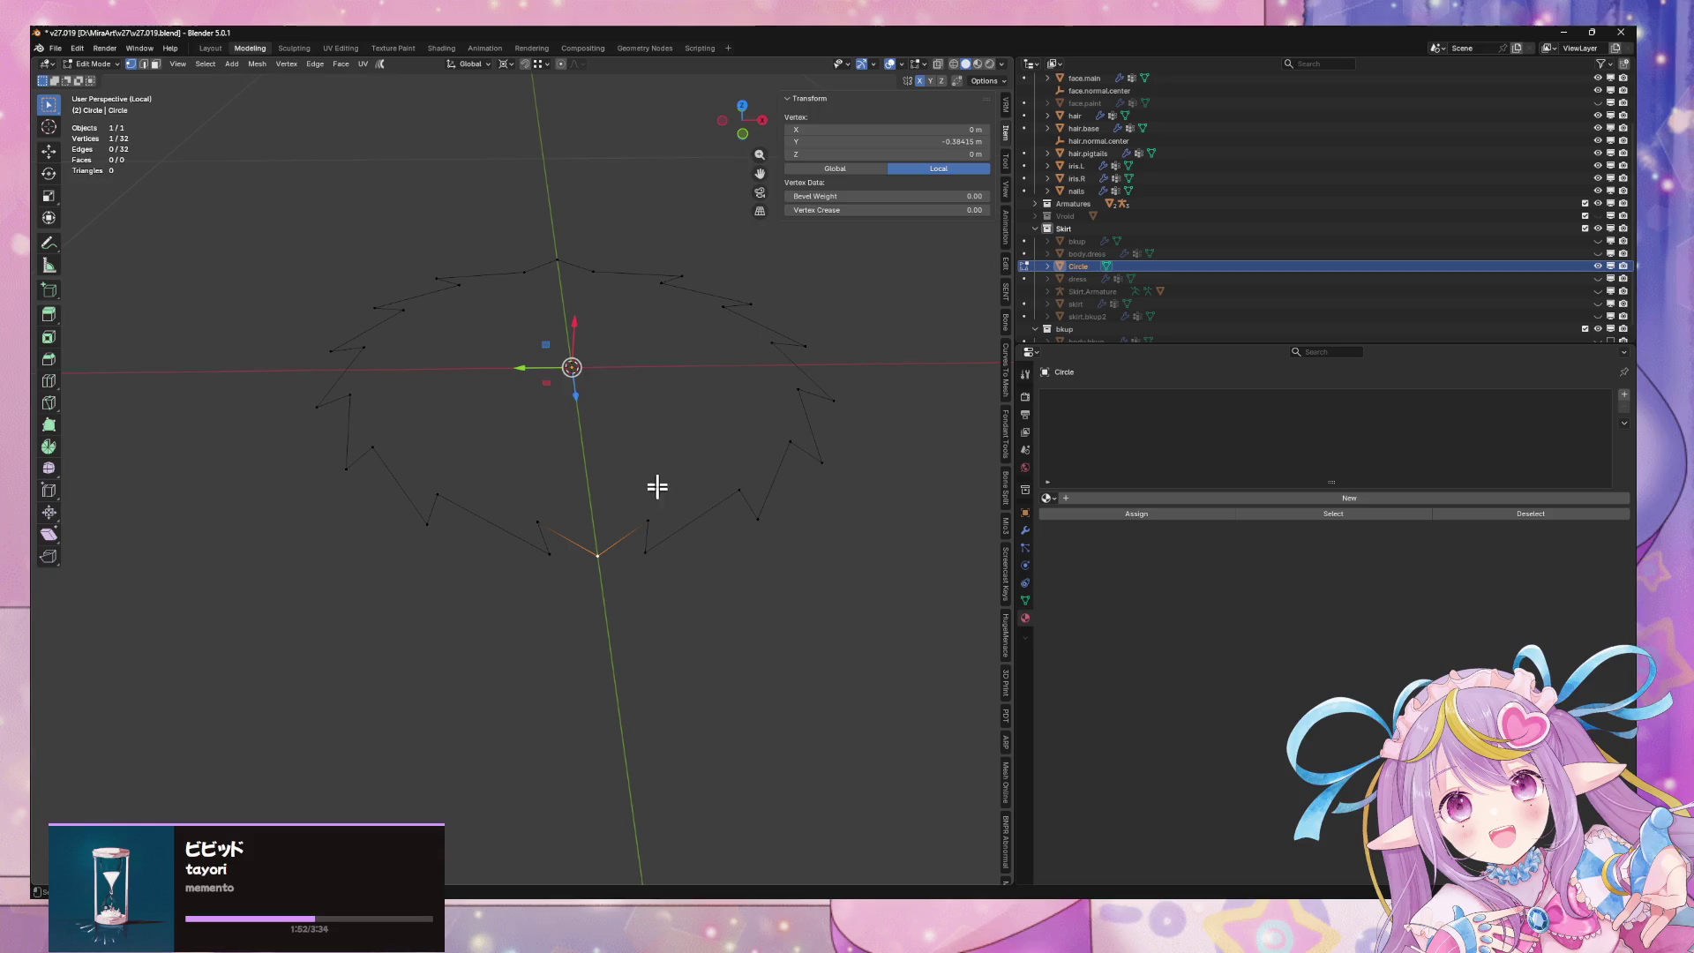
middle_click_drag(684, 424, 550, 464)
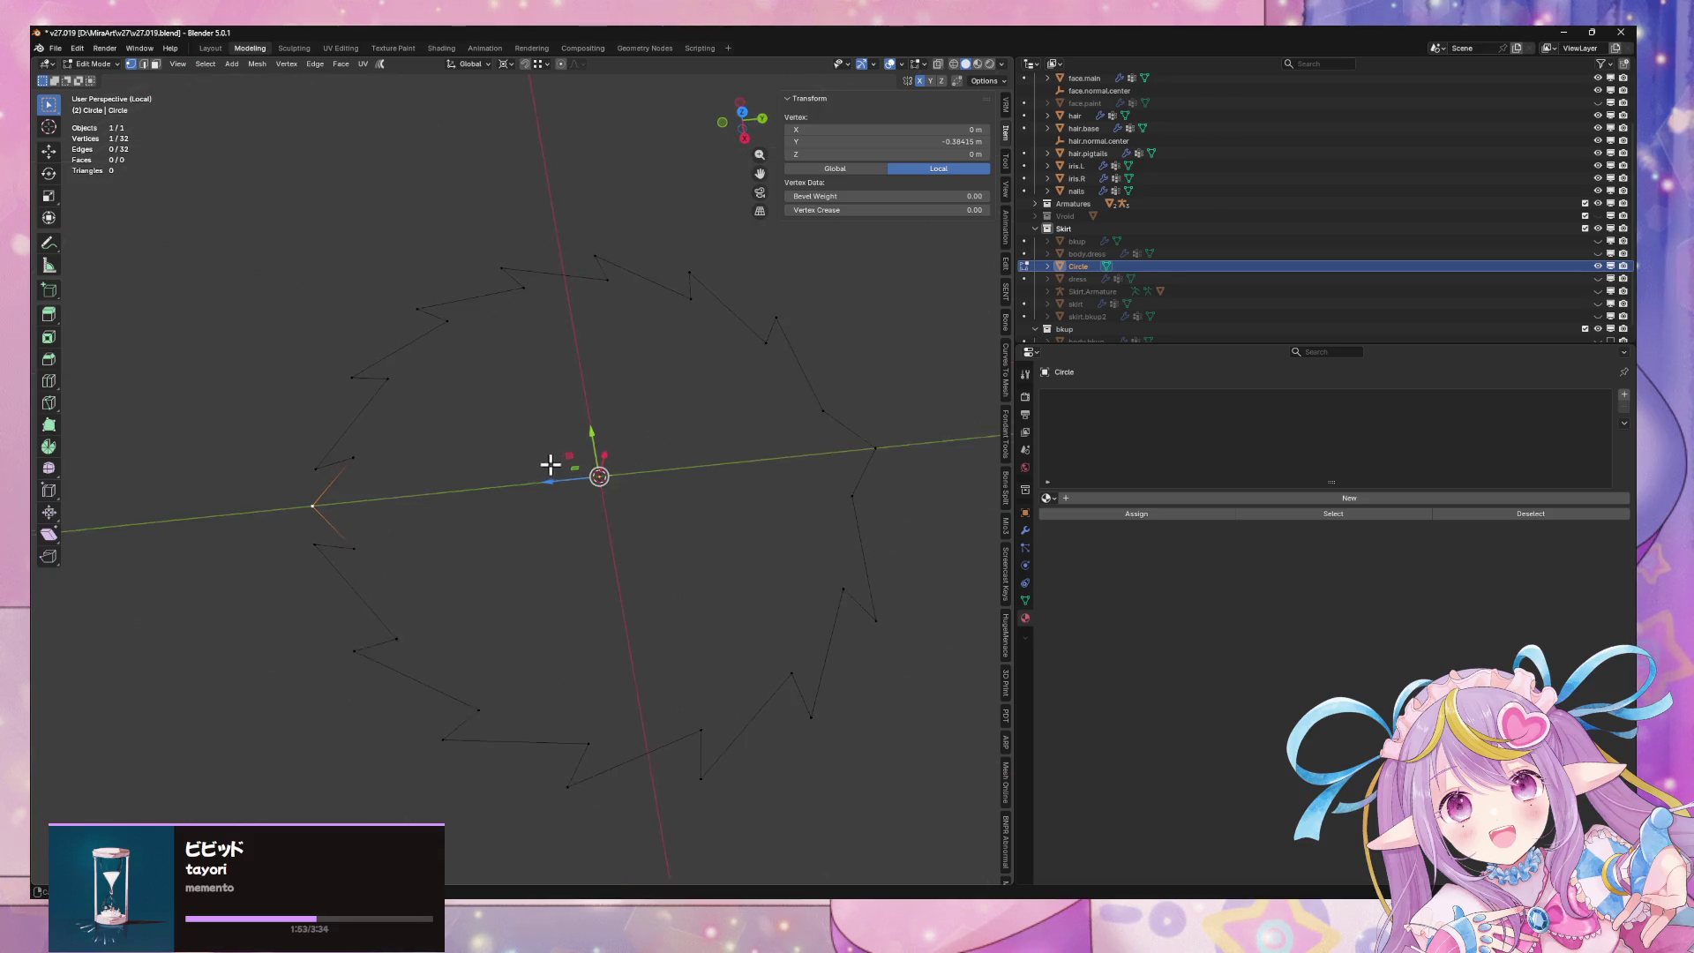
left_click(885, 450)
key("g")
key("y")
left_click(882, 456)
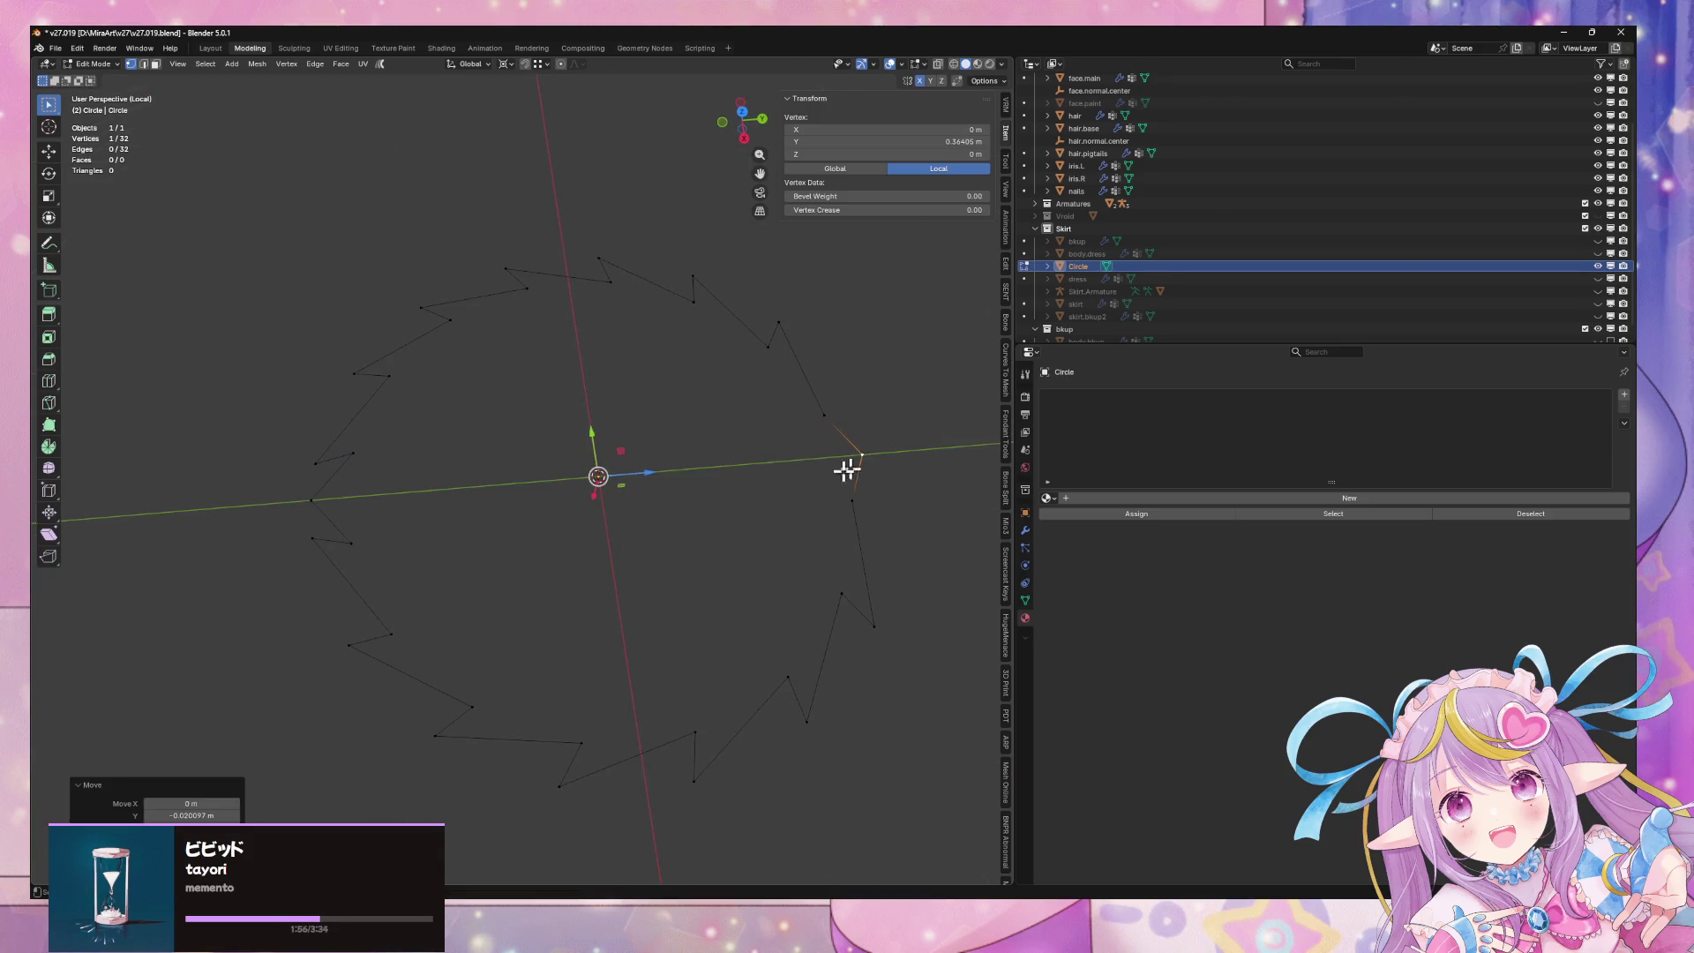
key("Tab")
mouse_move(571, 512)
middle_mouse_down()
mouse_move(706, 465)
mouse_move(679, 500)
mouse_move(946, 452)
middle_mouse_up()
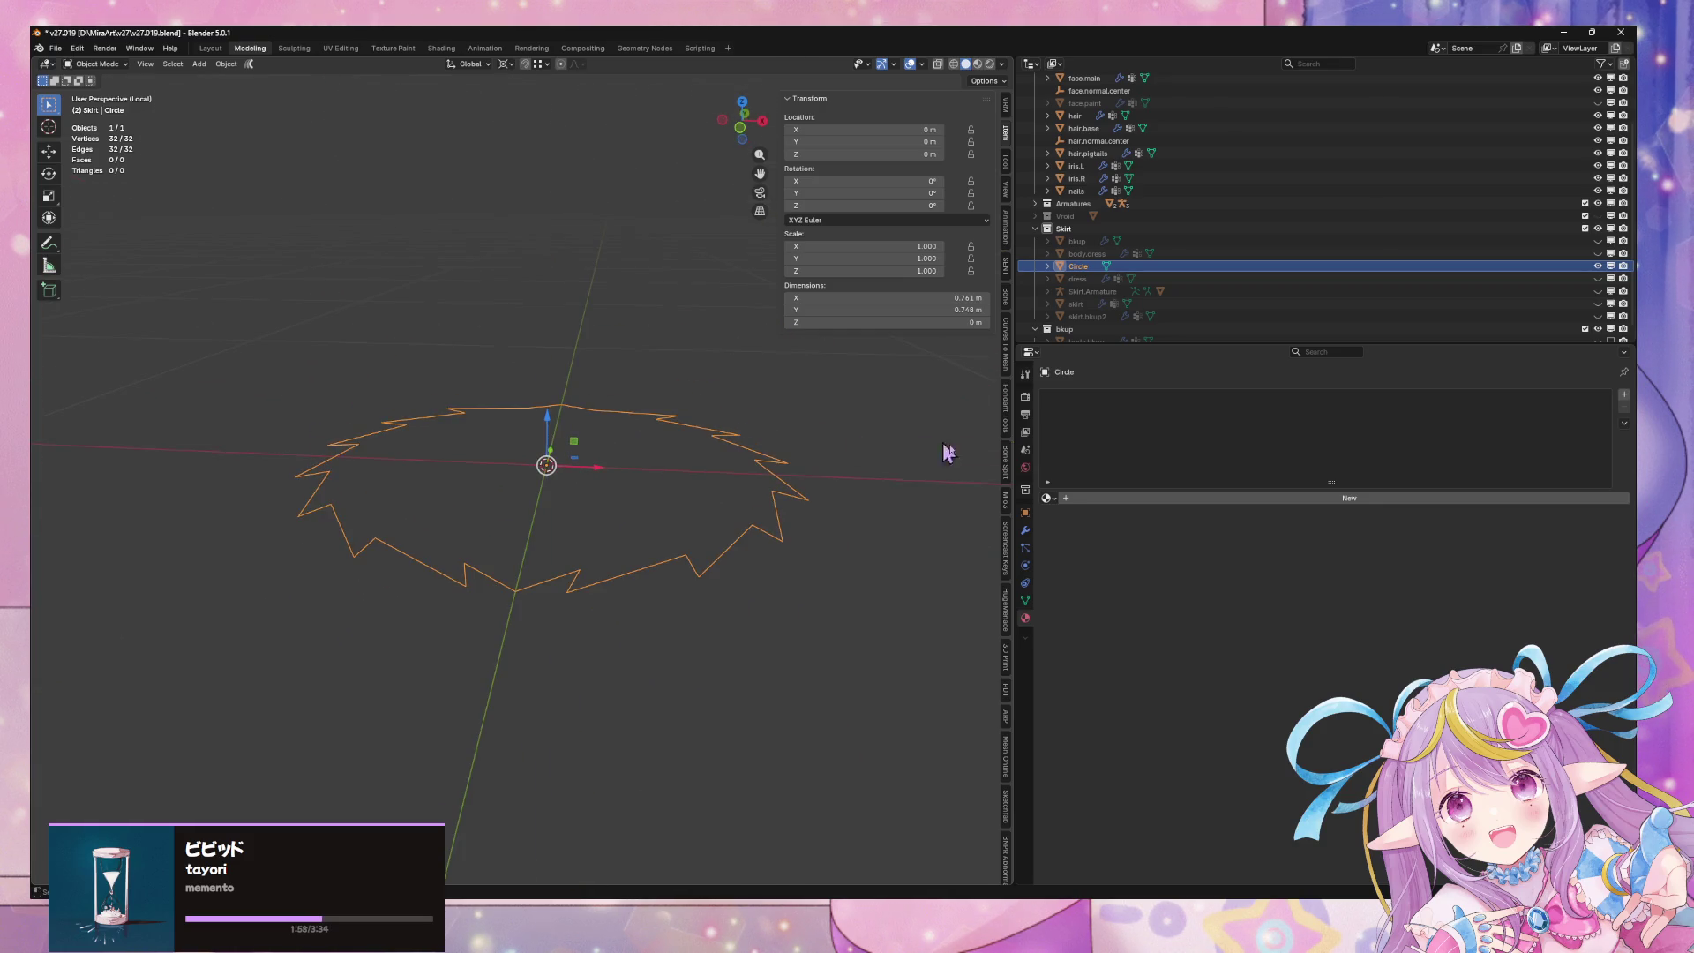
Step: Add a Subdivision Surface modifier to the jagged circle, then enter Edit Mode and remove it
left_click(1025, 530)
left_click(1096, 396)
mouse_move(1083, 429)
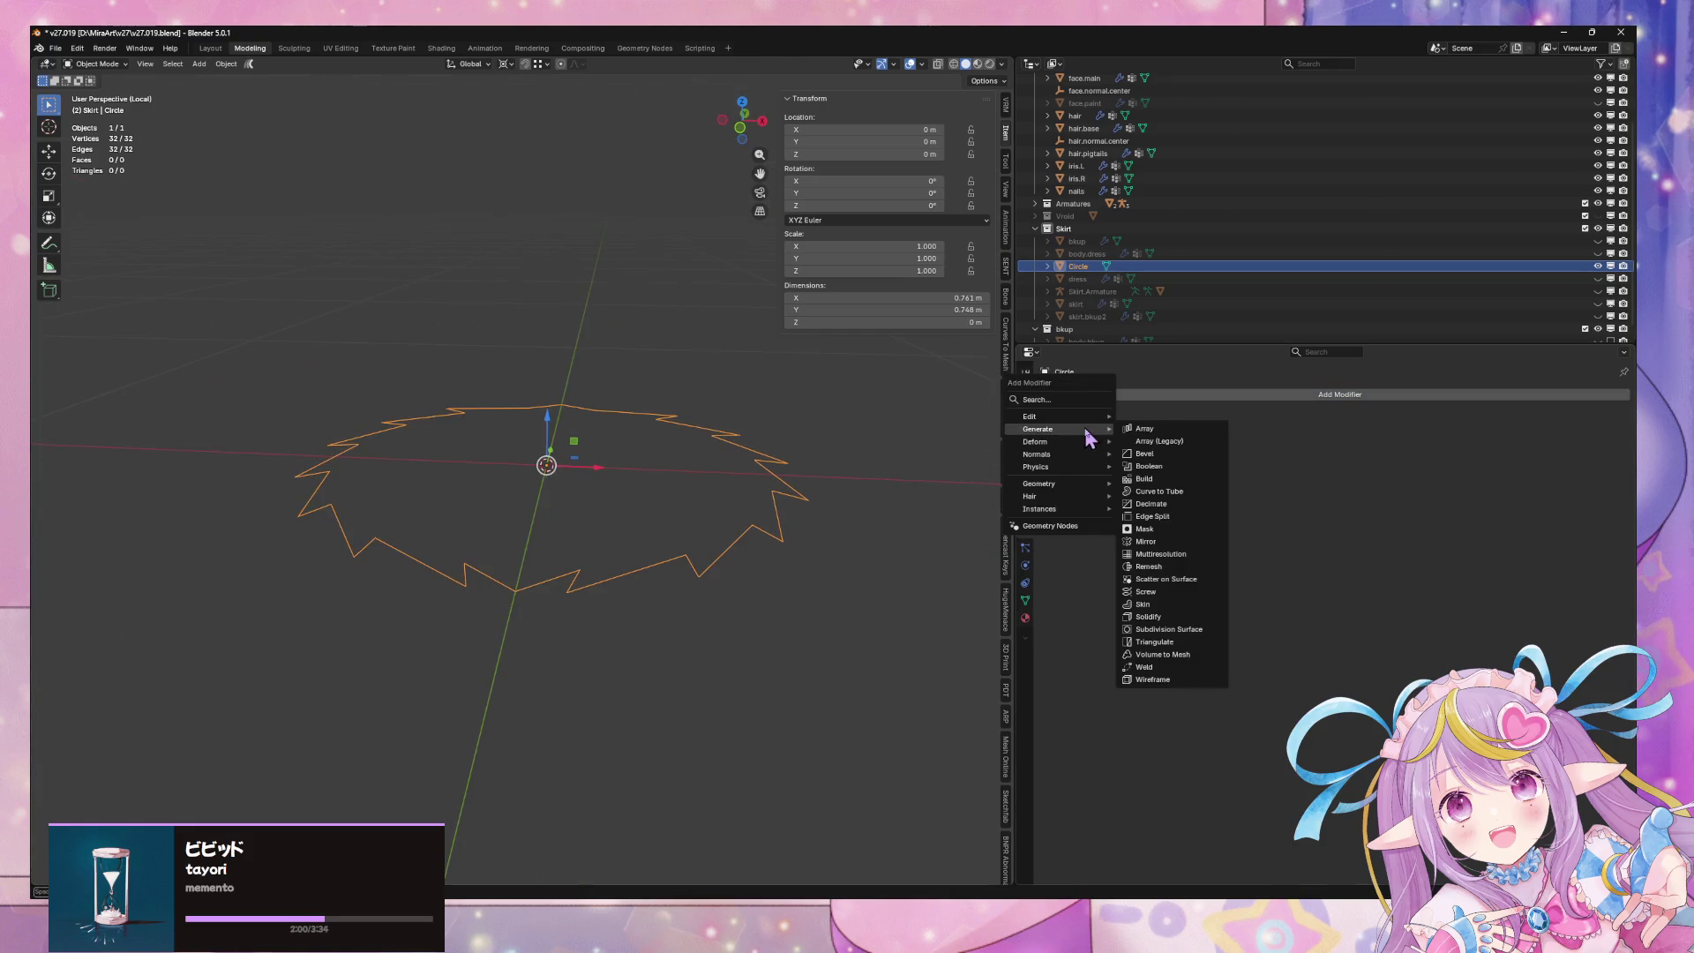
left_click(1196, 637)
middle_click_drag(703, 389, 686, 480)
key("Tab")
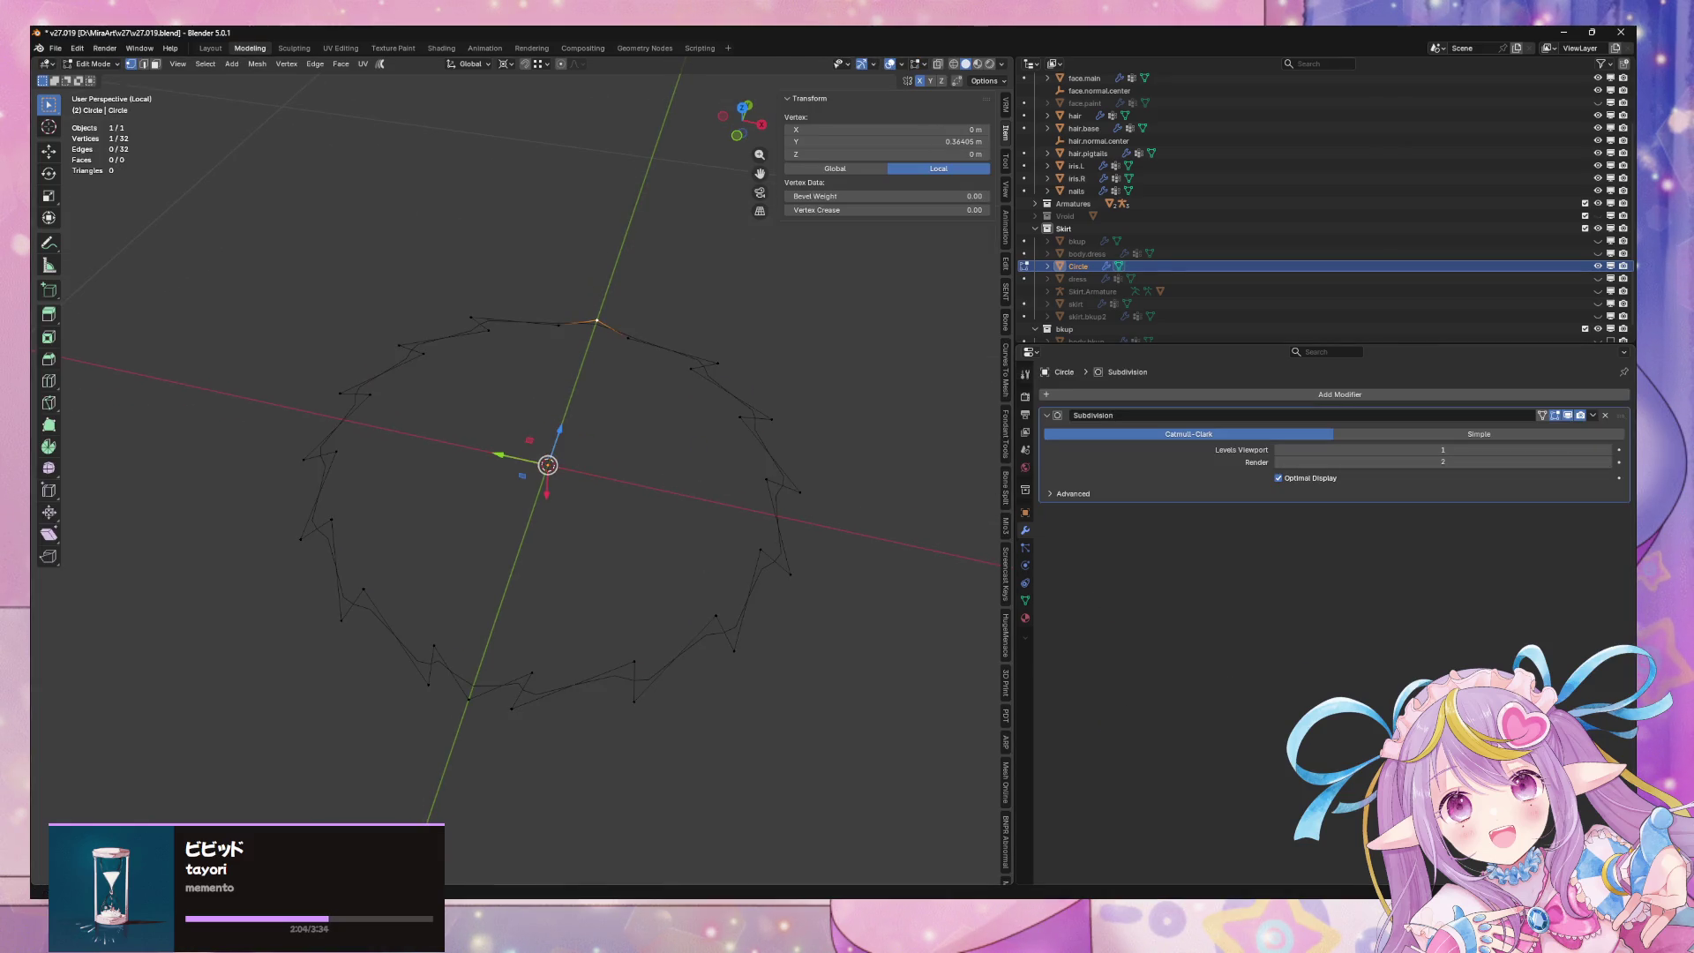
left_click(1604, 414)
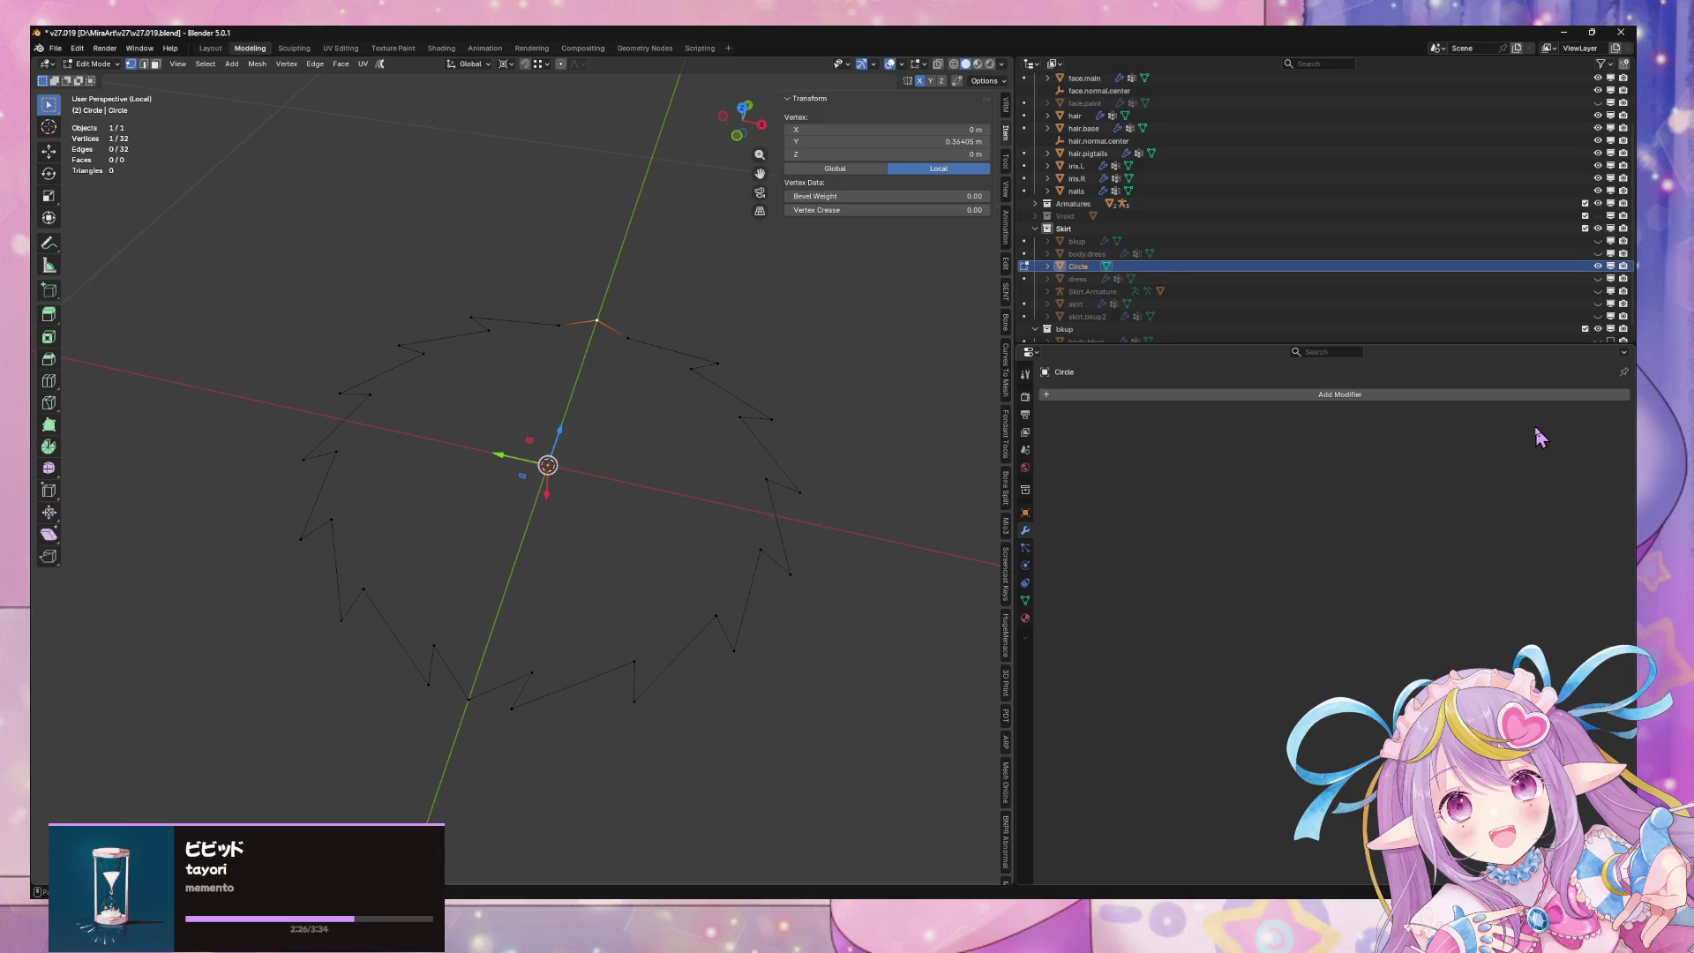
Step: Delete all the circle's vertices and then the Circle object itself
key("a")
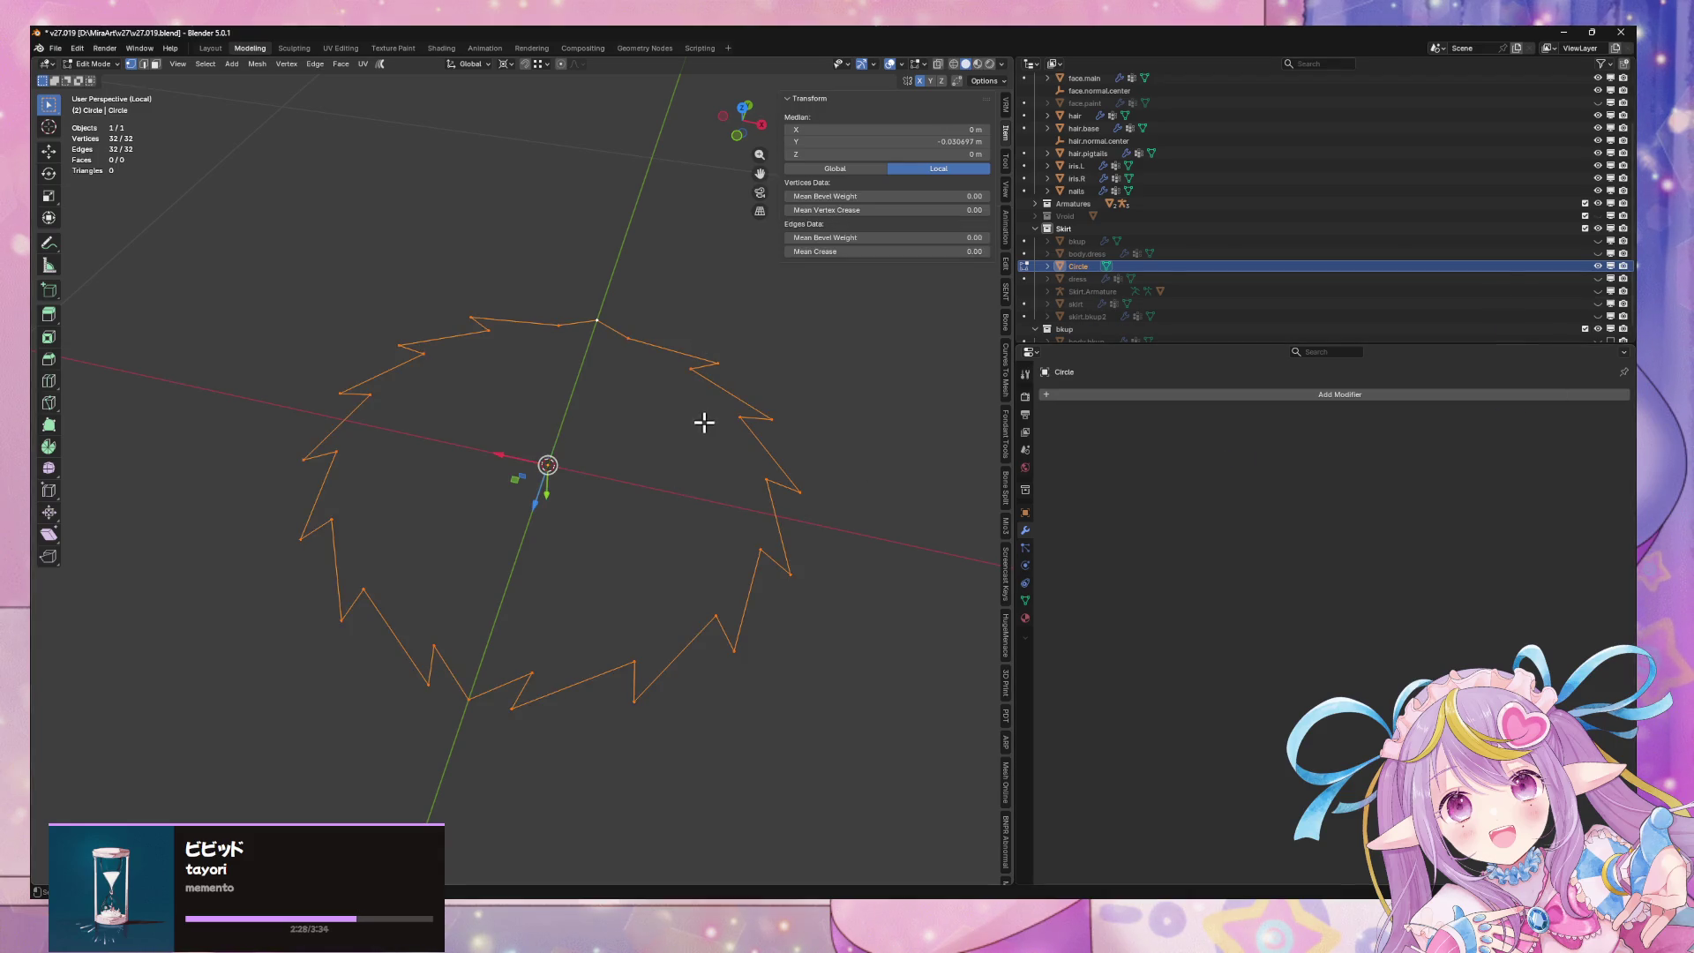
key("x")
left_click(703, 421)
key("shift+a")
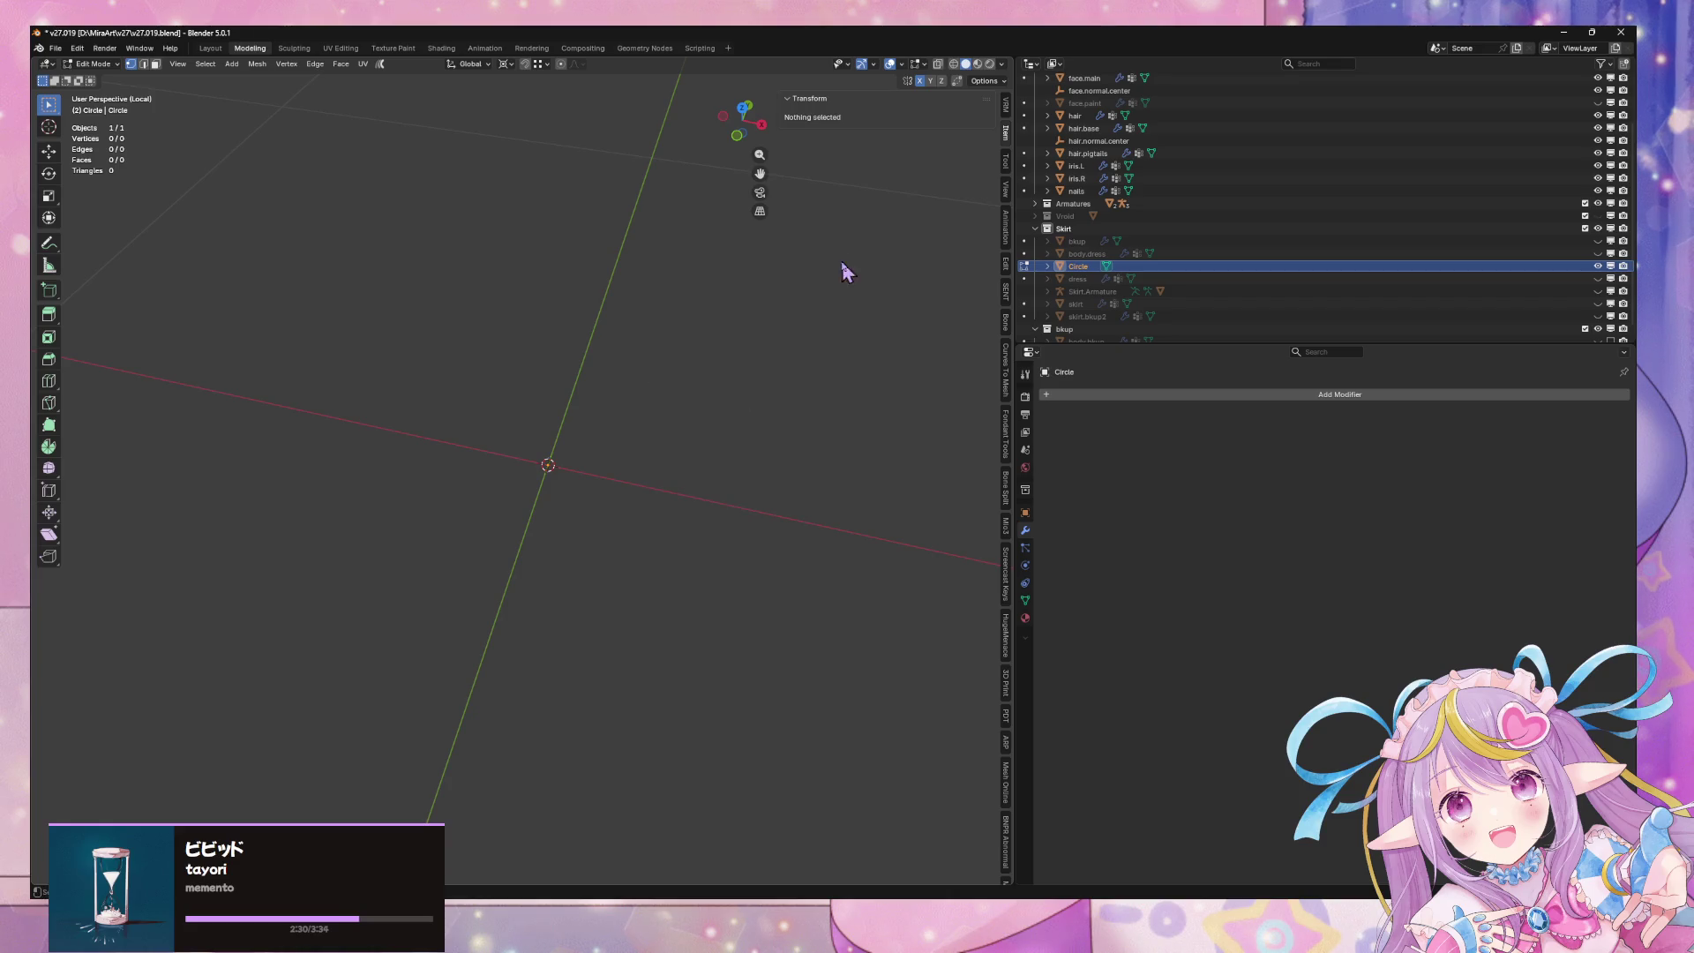
key("Tab")
key("x")
left_click(609, 364)
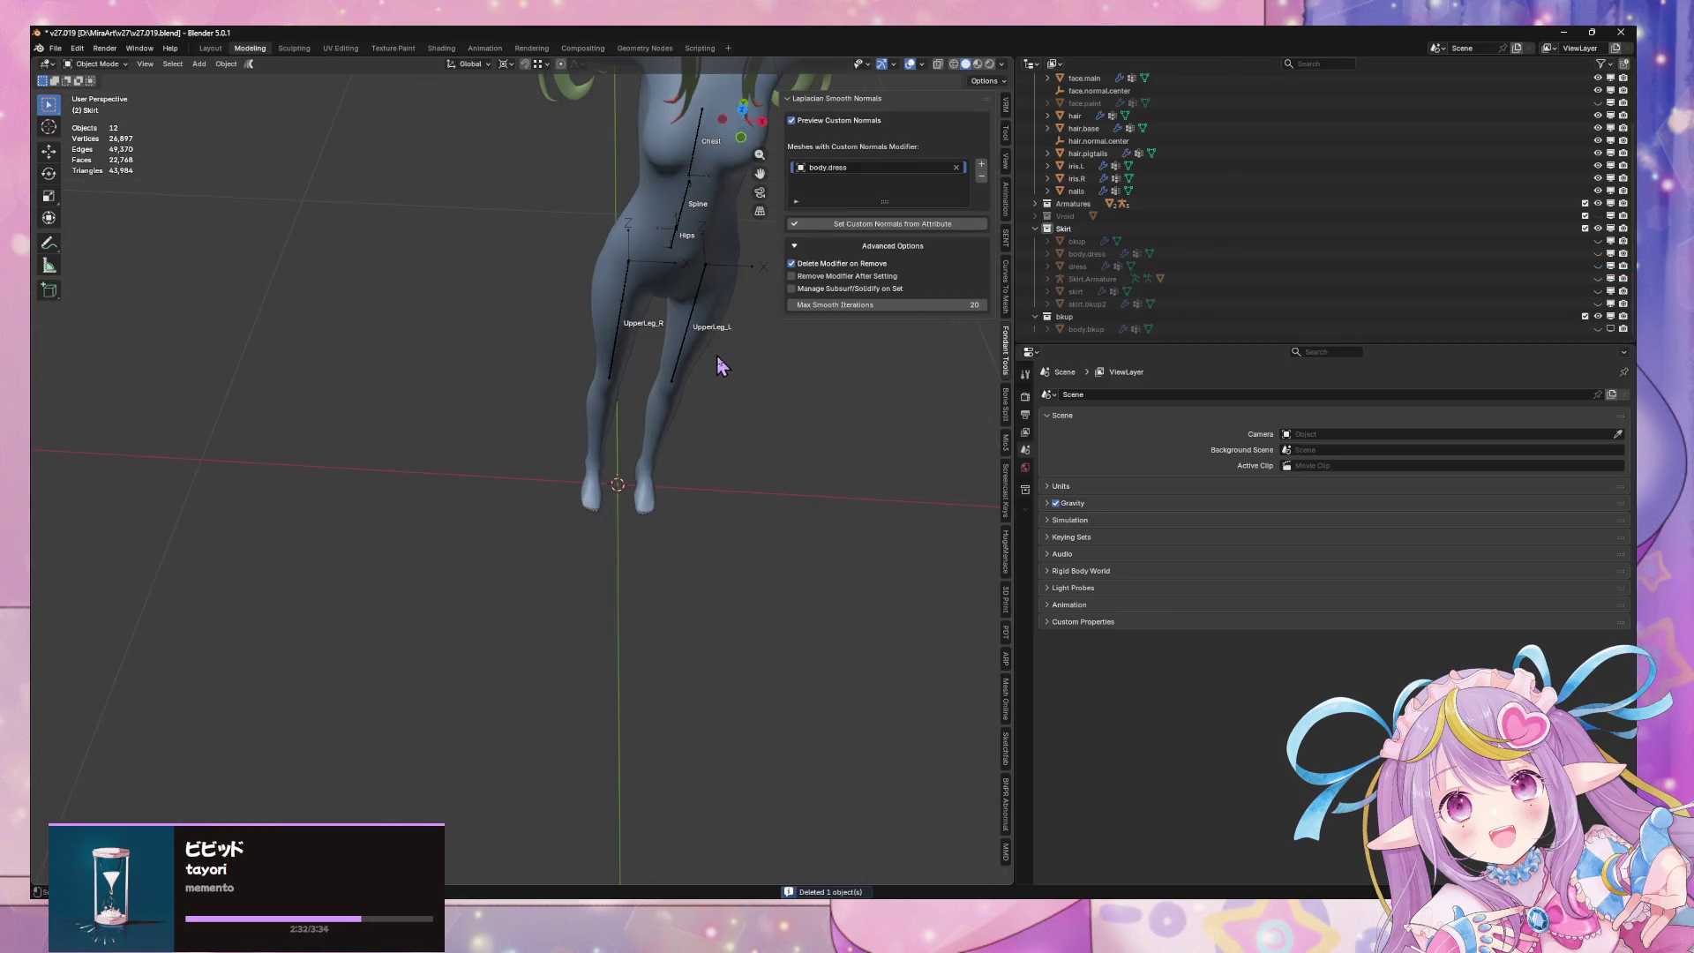
Step: Add a new 8-vertex circle mesh and enter its Edit Mode
key("shift+a")
mouse_move(732, 408)
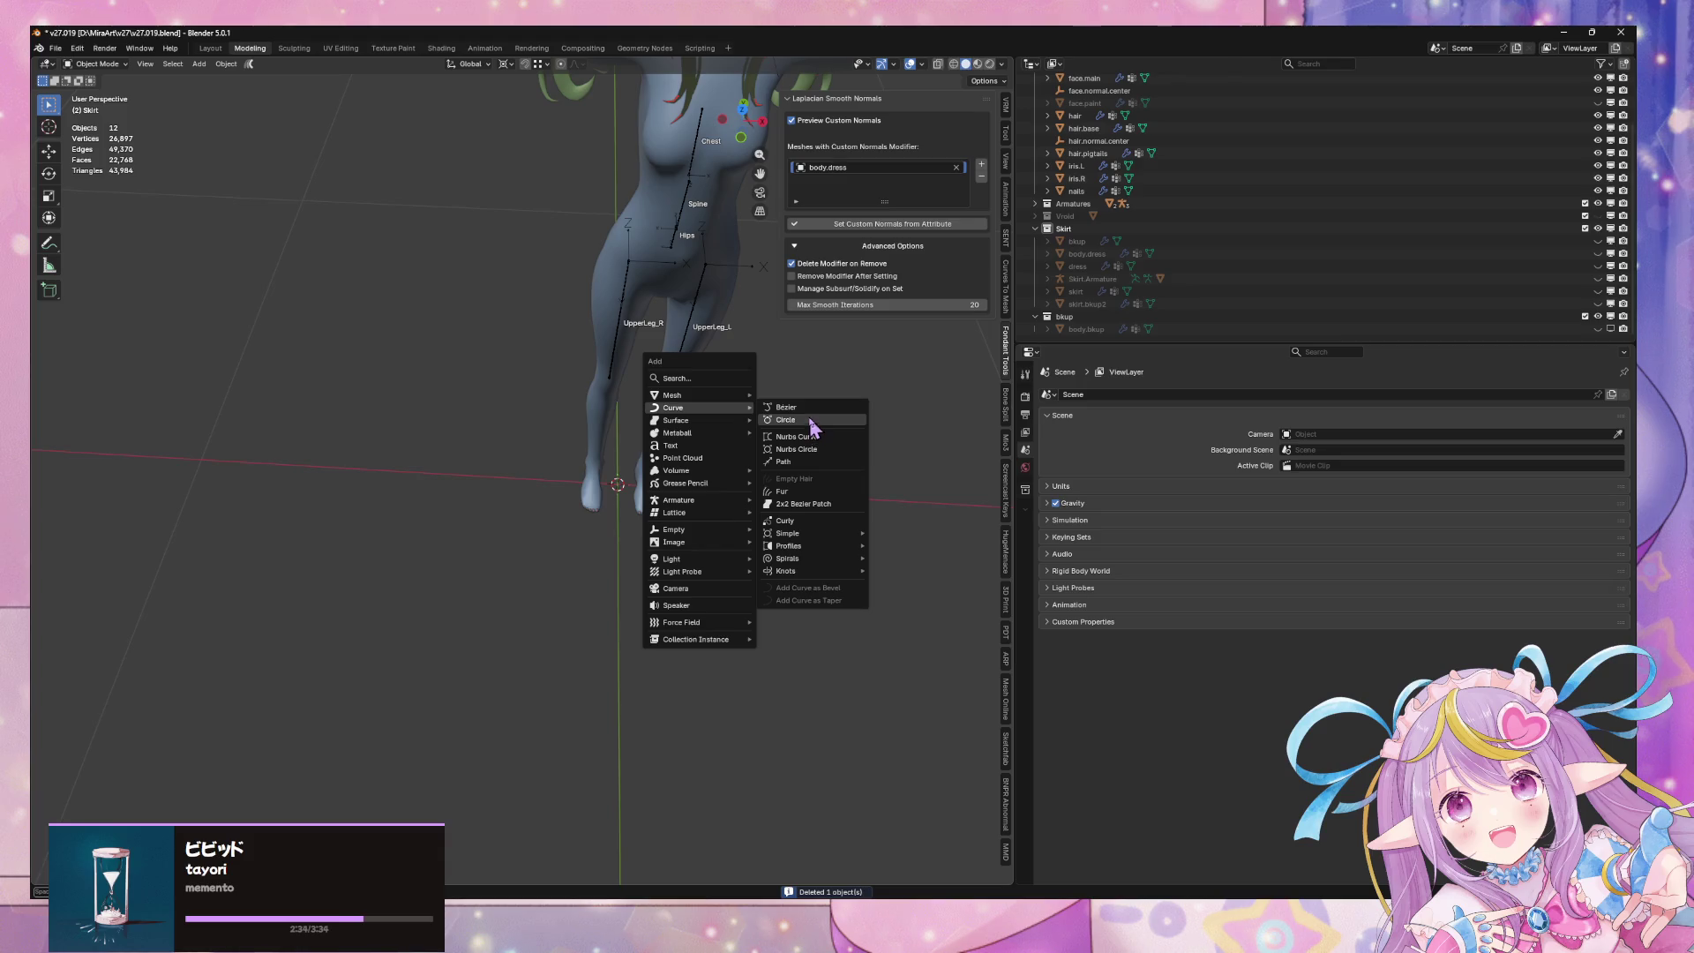
key("shift+a")
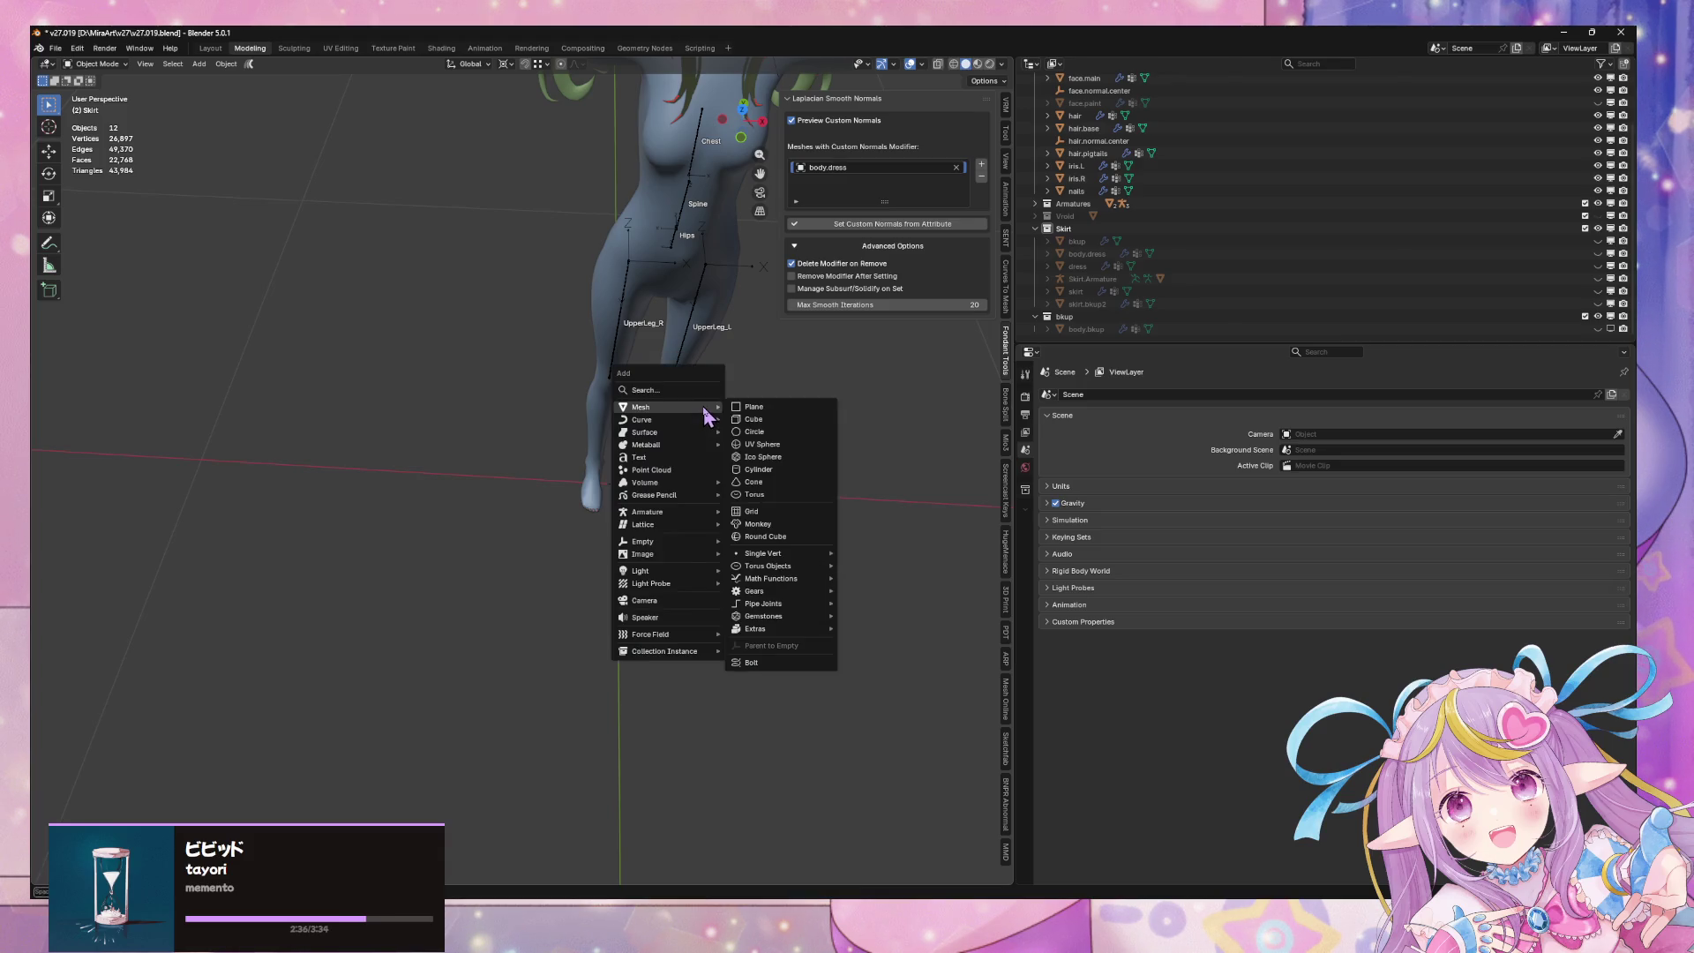
left_click(754, 431)
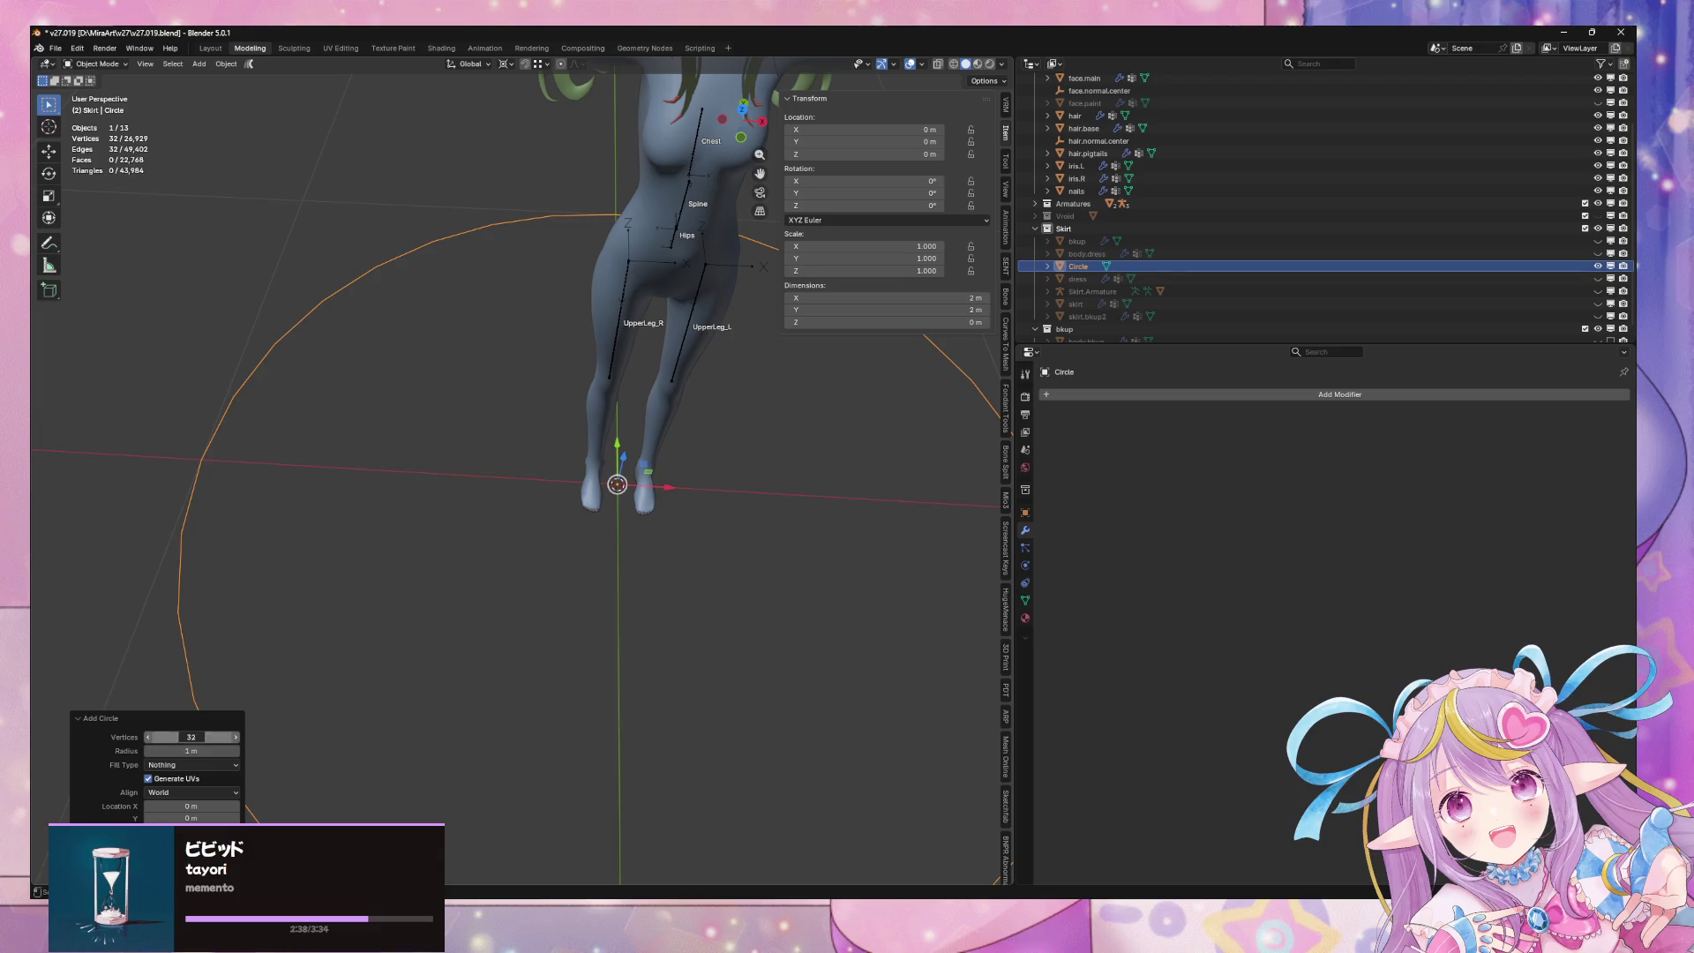
left_click(236, 737)
type("8")
key("Return")
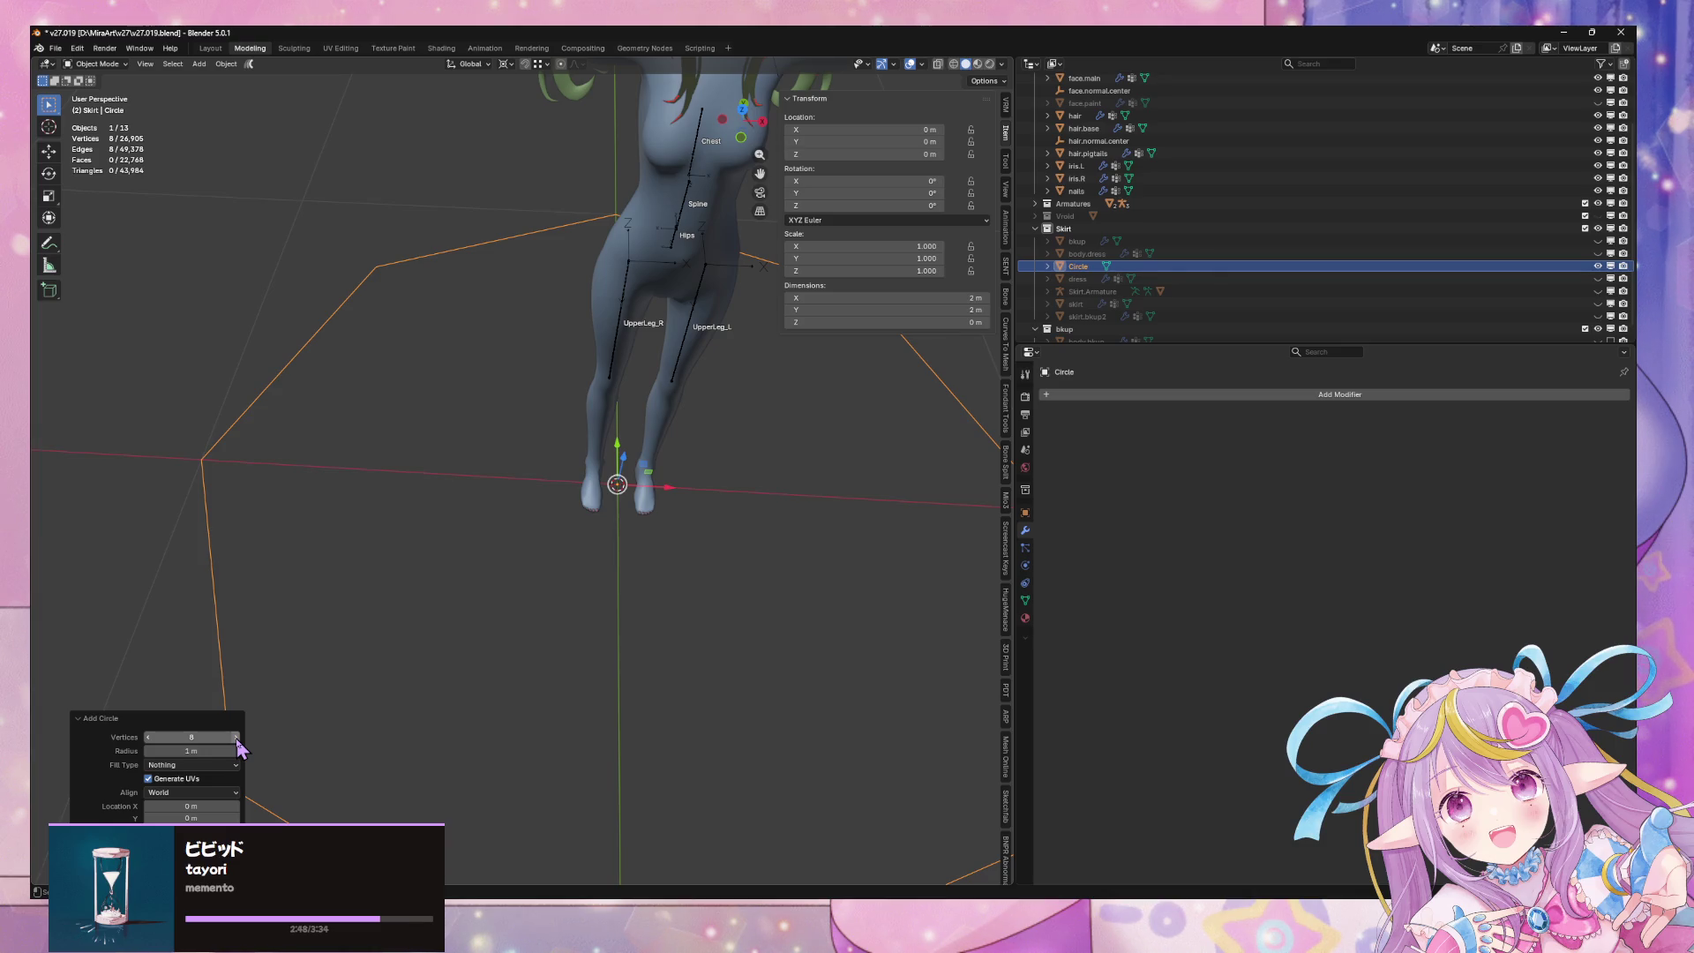
key("Tab")
Step: Select all the octagon's vertices
middle_click_drag(526, 374, 511, 420)
left_click(468, 721)
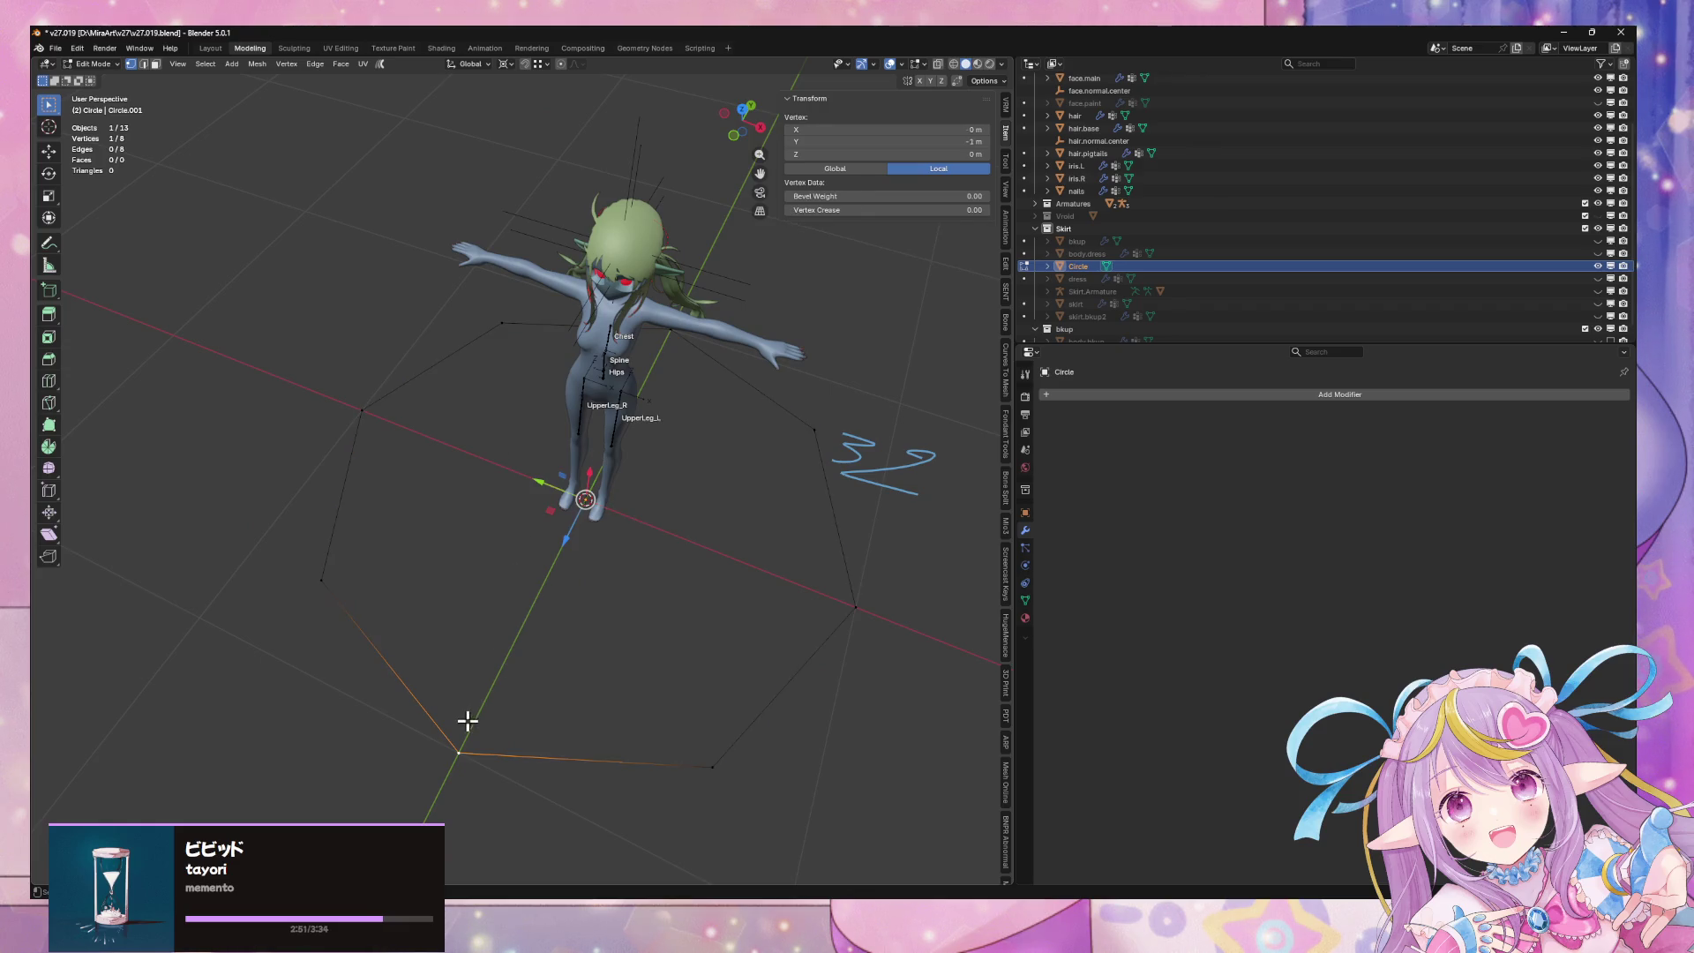
left_click(358, 590)
left_click(501, 323)
left_click(321, 579, "shift")
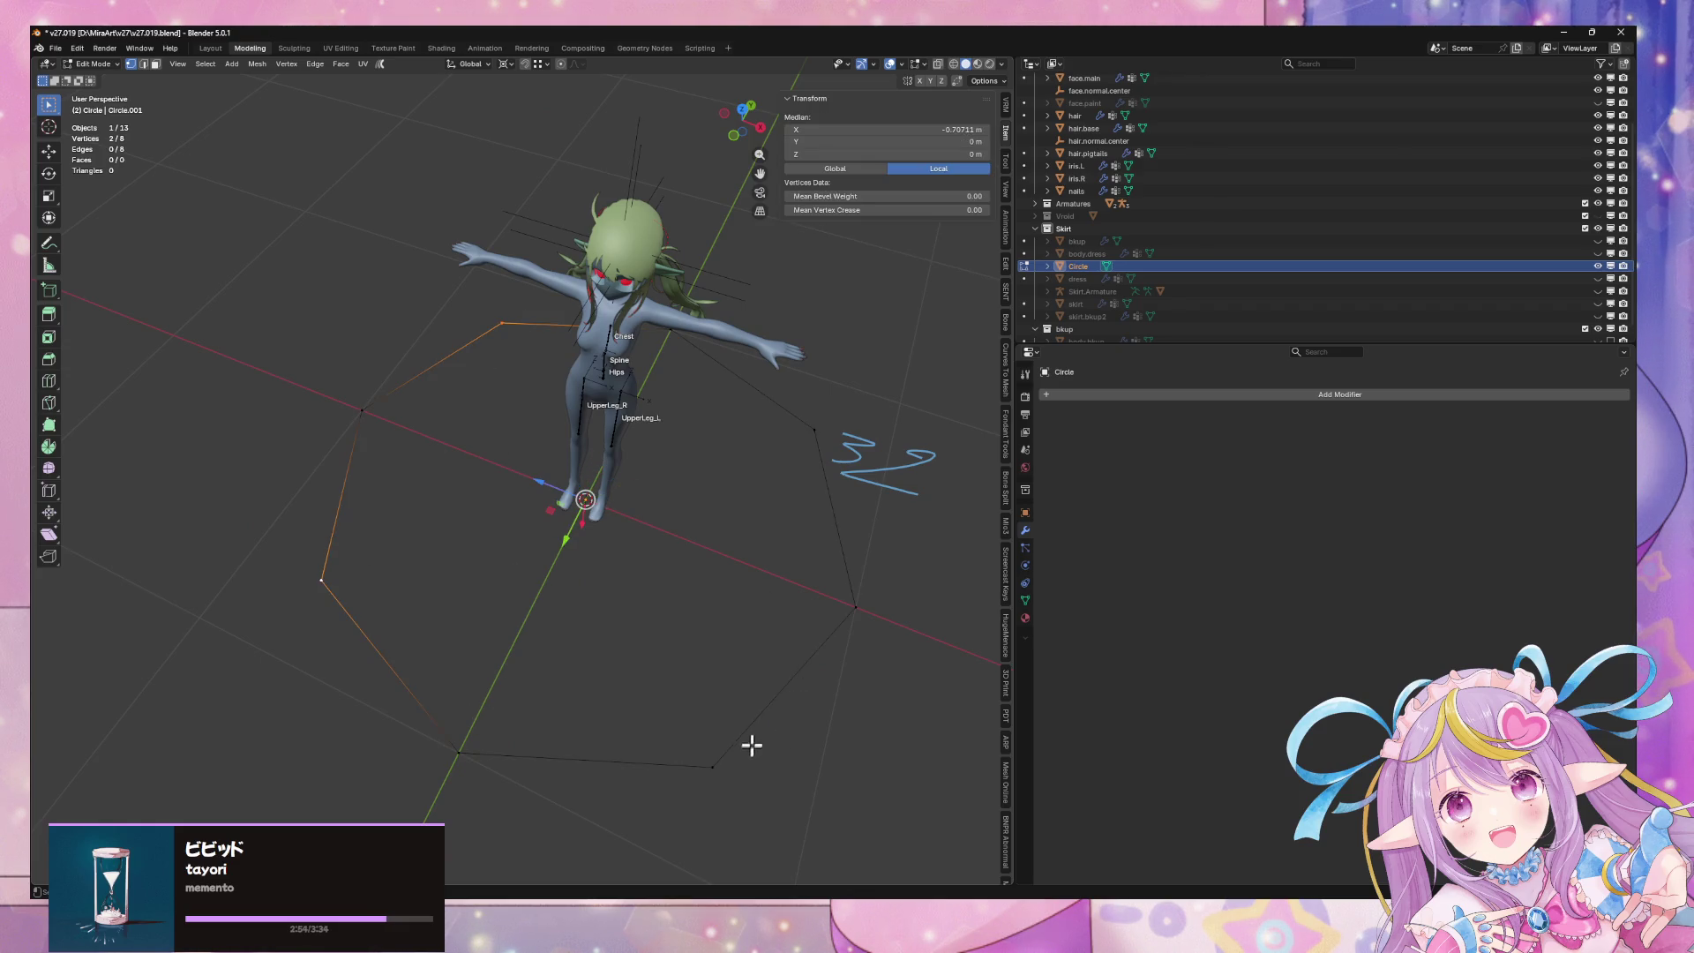
key("a")
Step: Try a vertex bevel on the octagon, undo it, and return to Object Mode
middle_click_drag(749, 507, 810, 466)
right_click(812, 509)
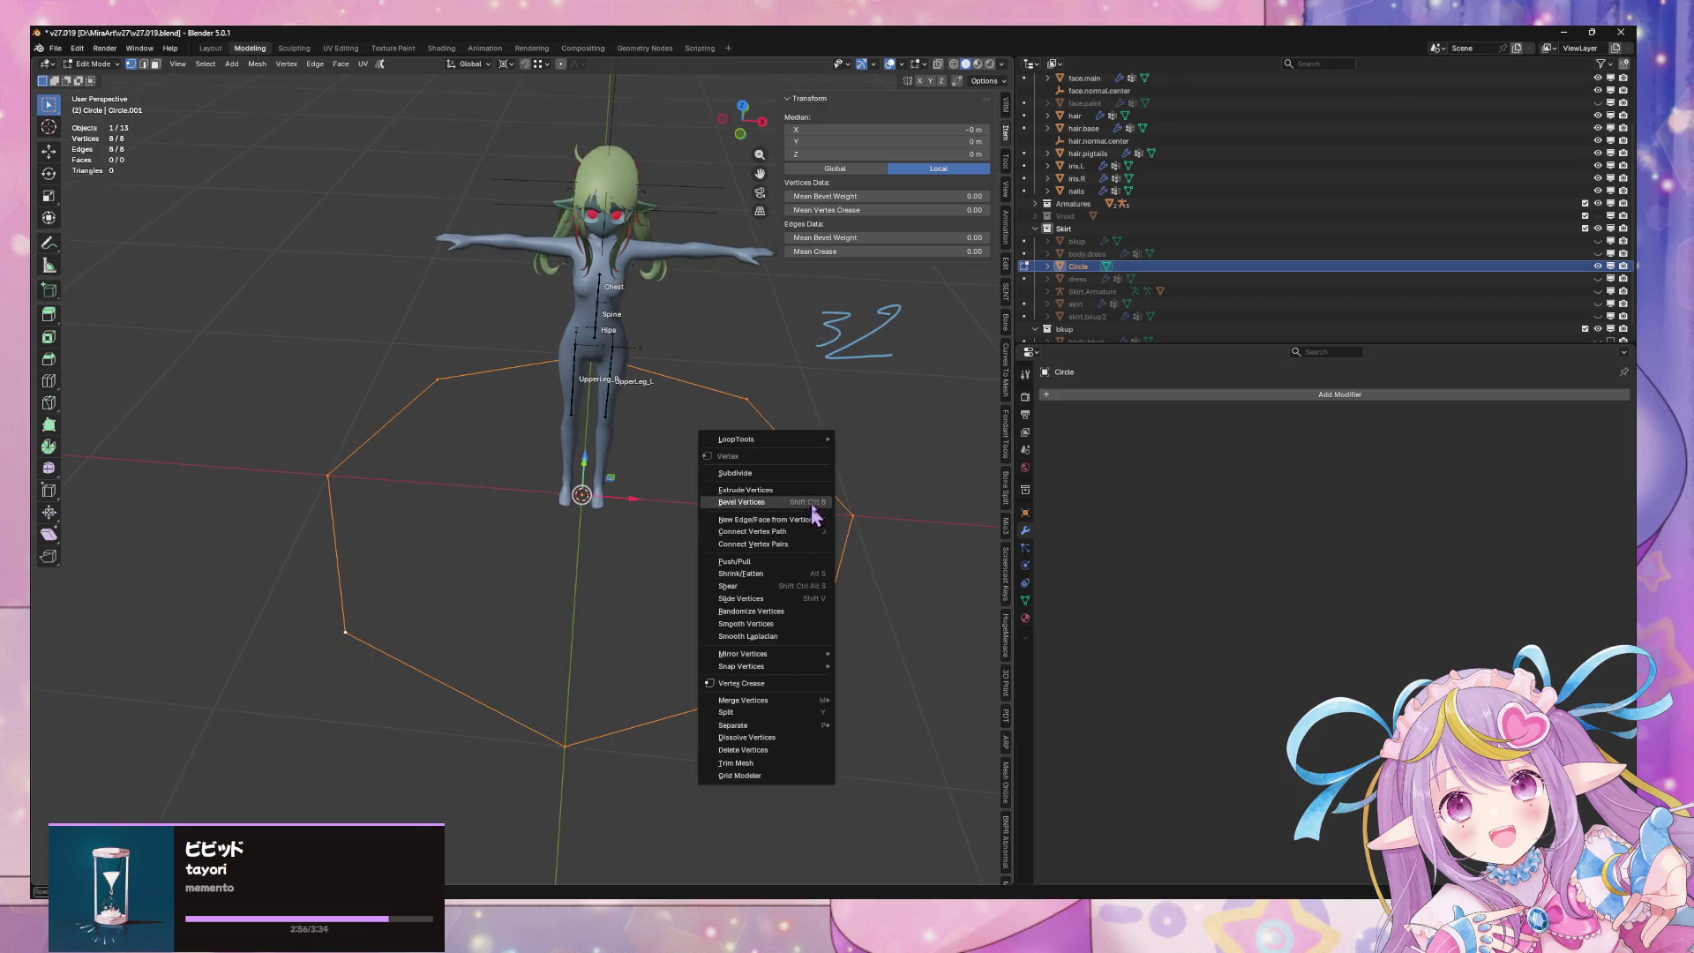
left_click(813, 503)
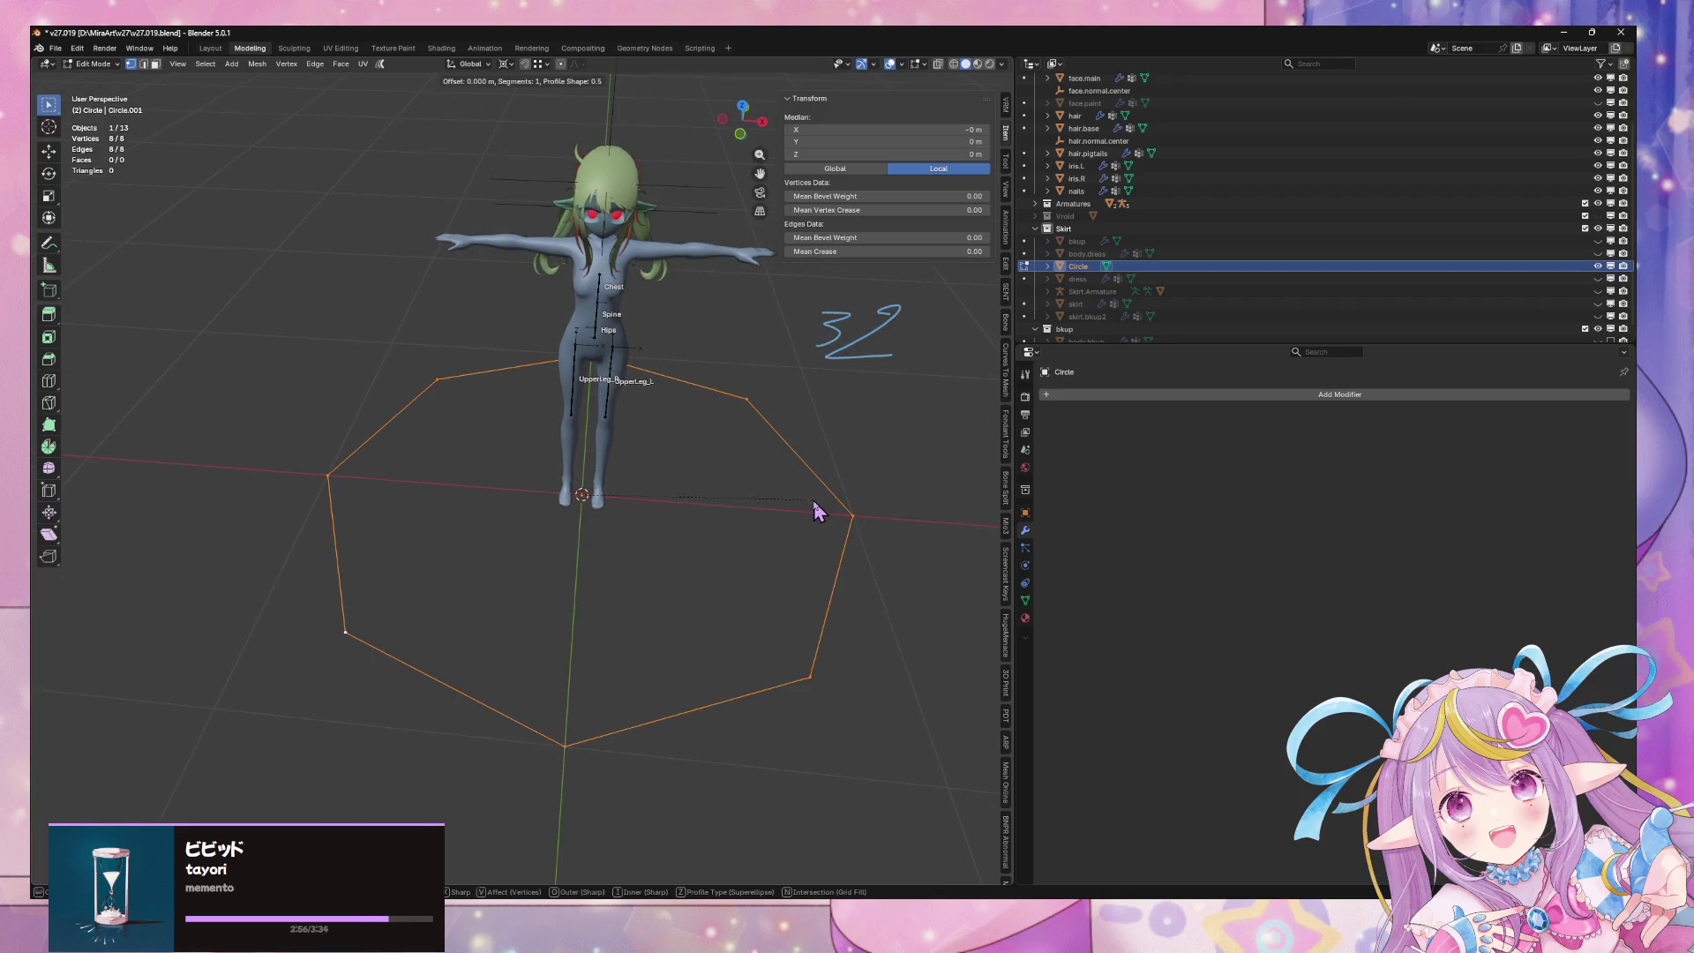
left_click(873, 494)
key("ctrl+z")
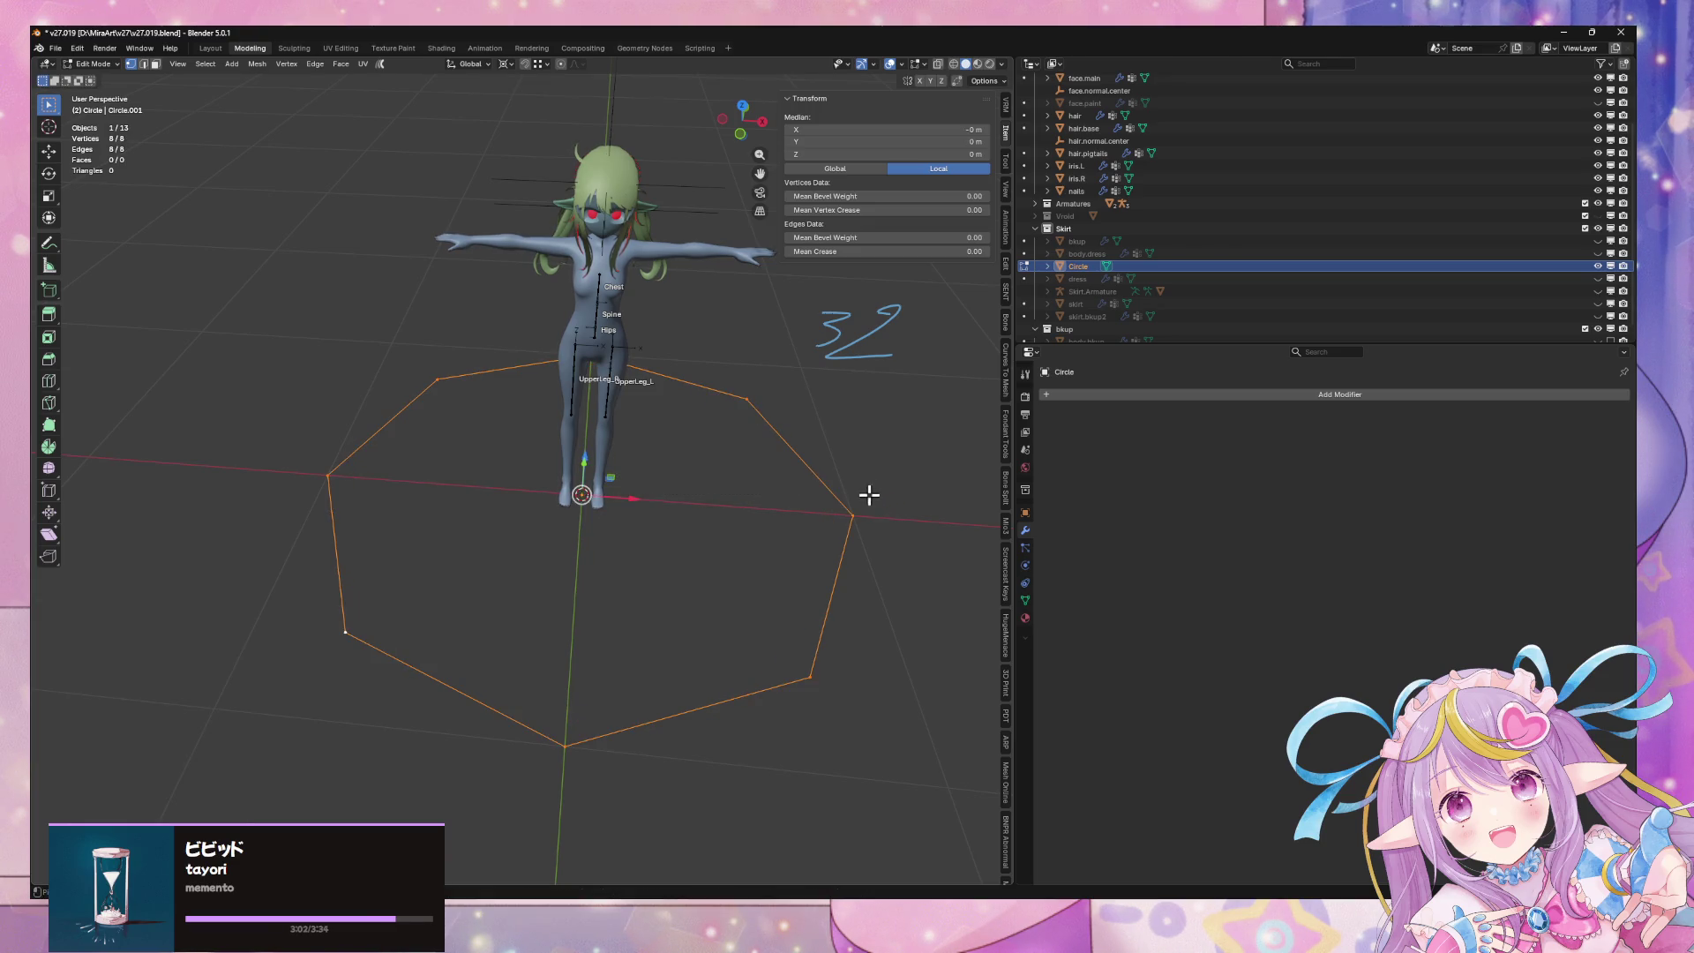
key("ctrl+z")
key("ctrl+z")
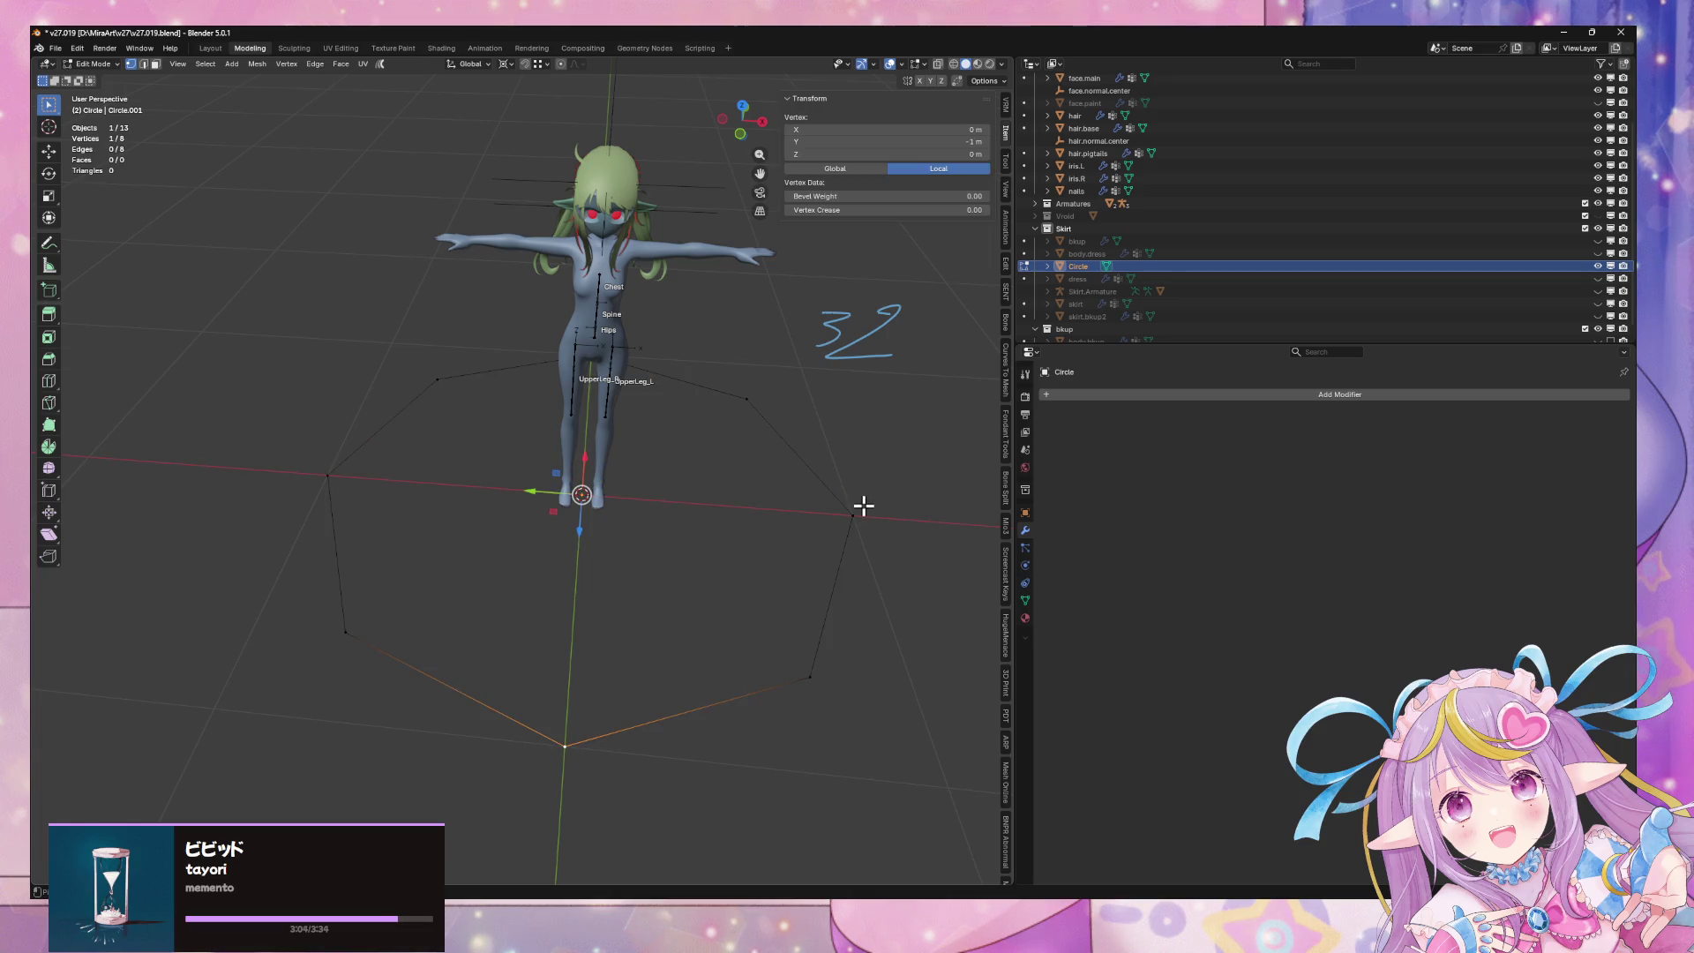
key("Tab")
Step: Delete the octagon and add a new 16-vertex circle in Edit Mode
key("x")
left_click(849, 503)
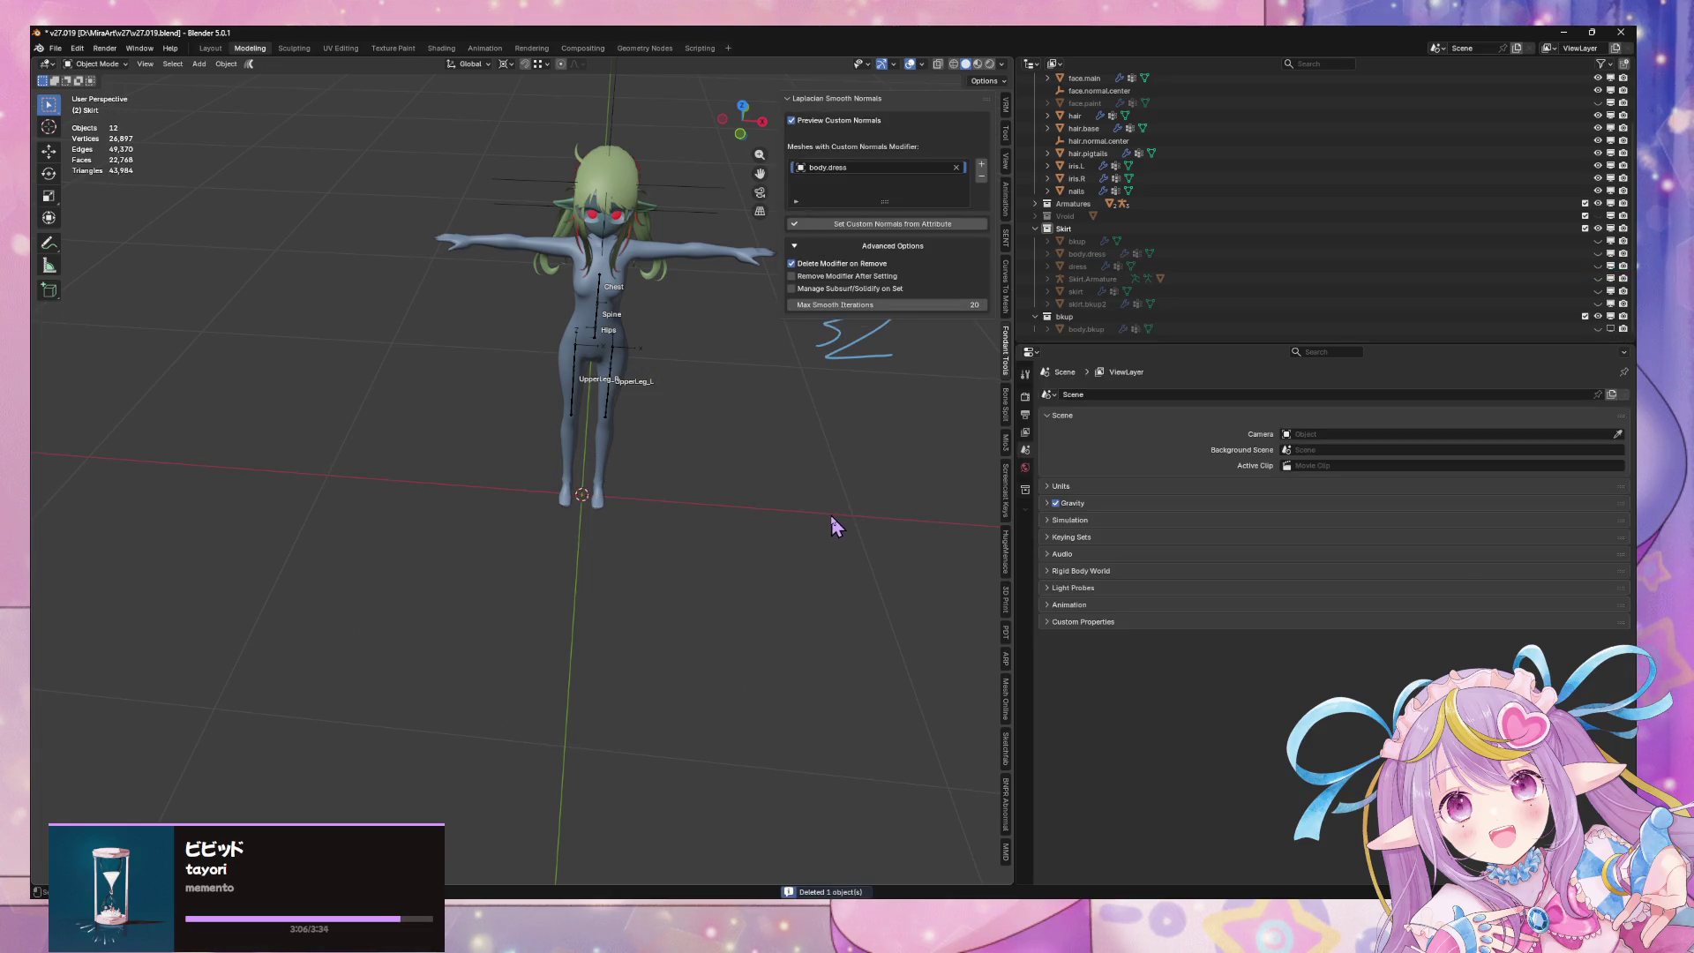
key("shift+a")
left_click(882, 539)
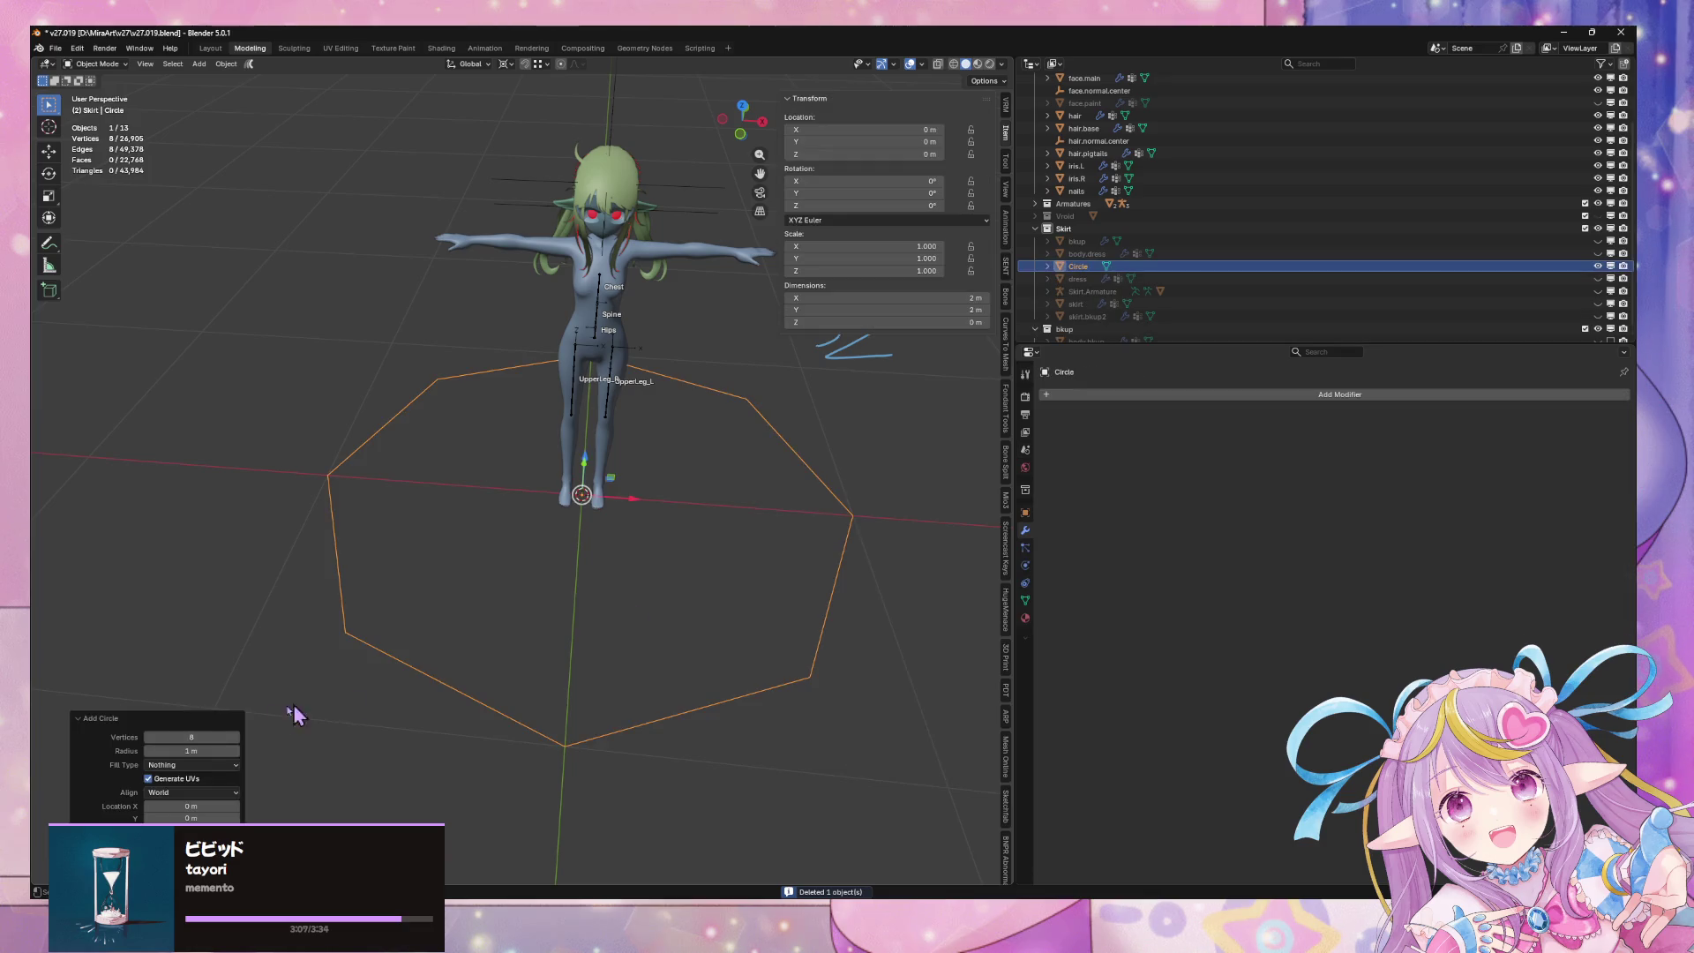
left_click(211, 738)
key("Return")
key("Tab")
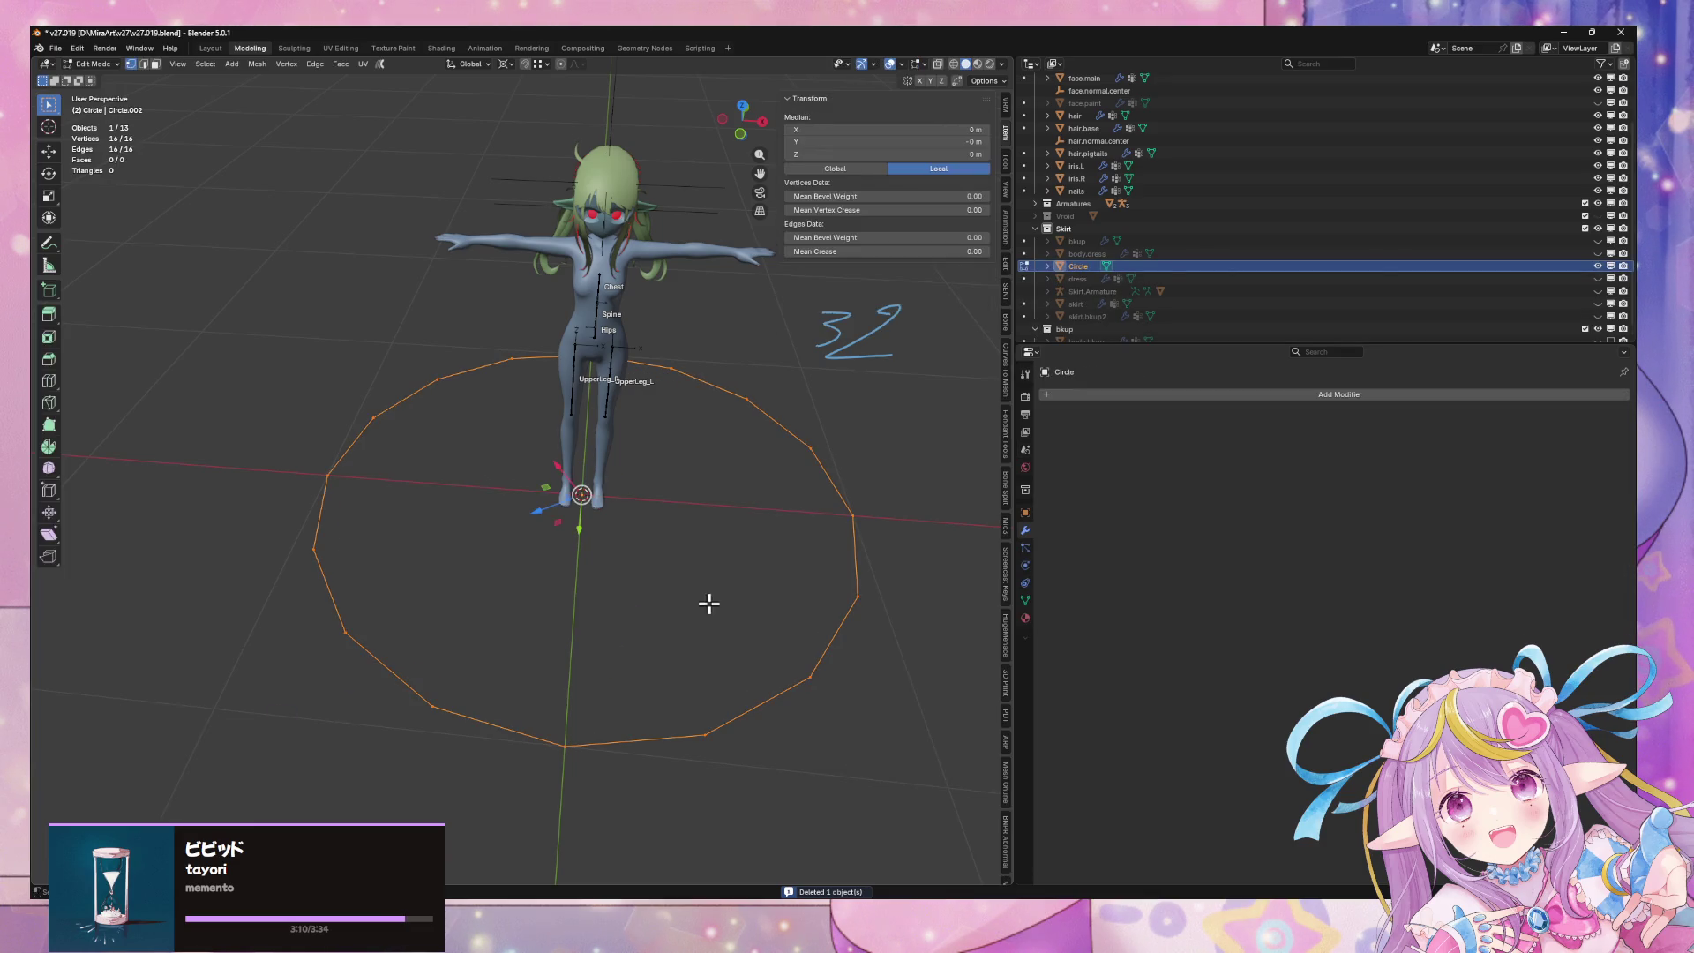
Step: Checker-deselect the circle, scale alternate vertices inward into a star, then checker-deselect again
left_click(205, 64)
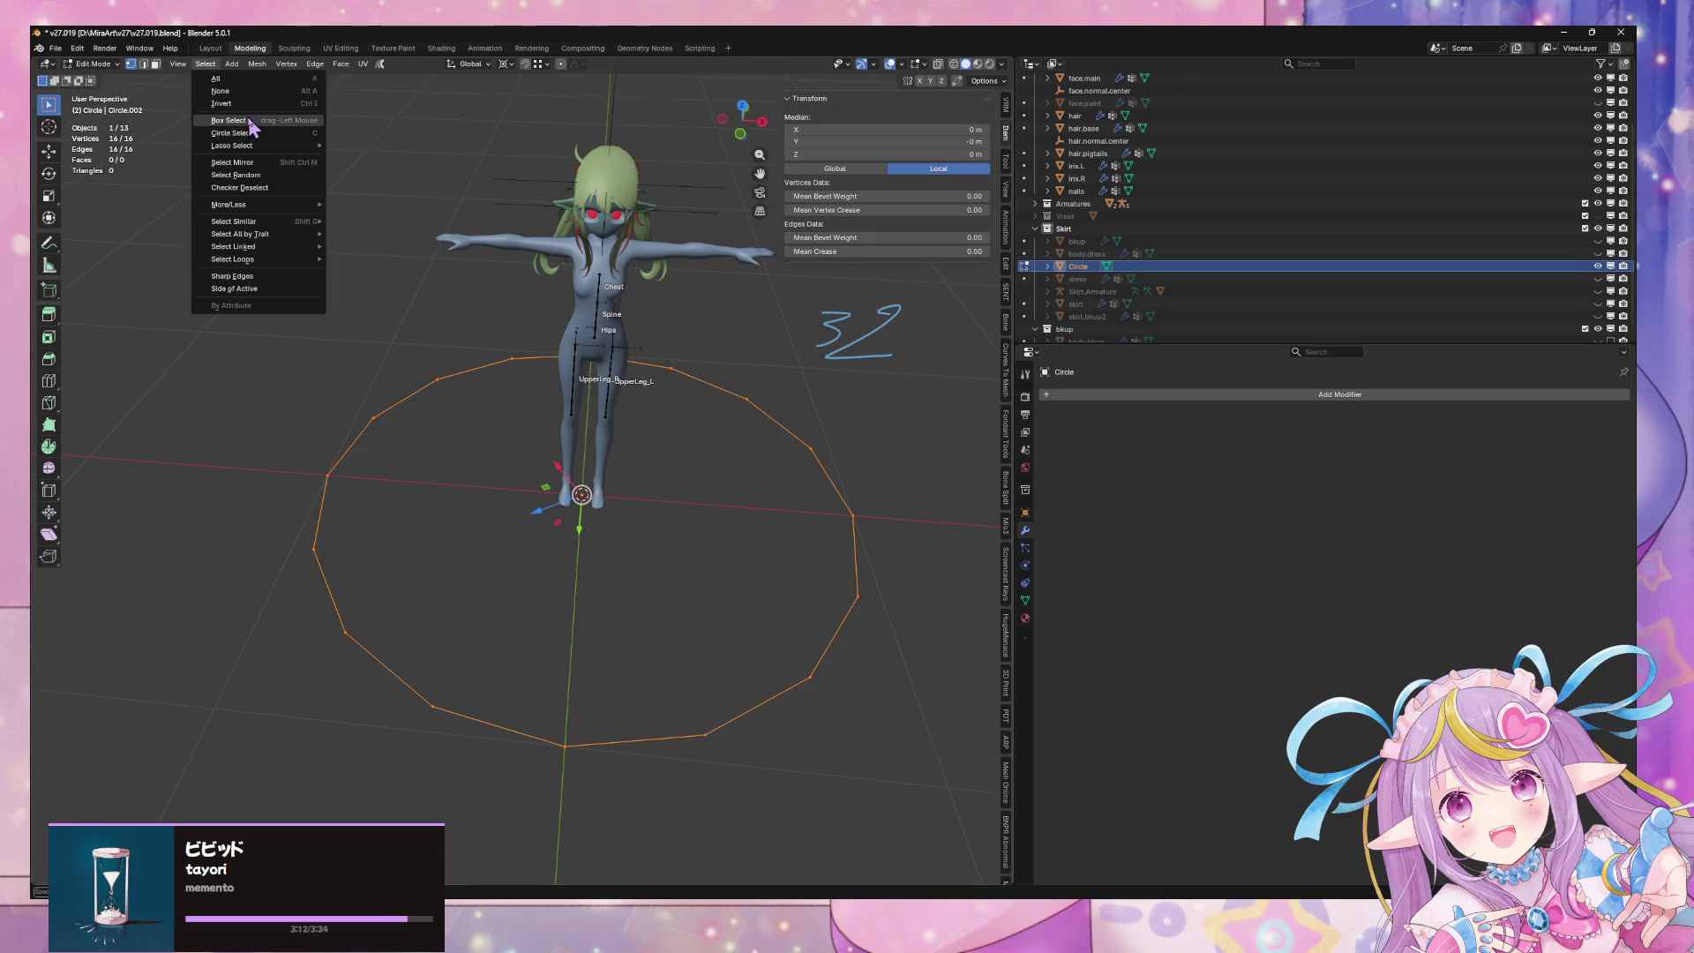
left_click(293, 188)
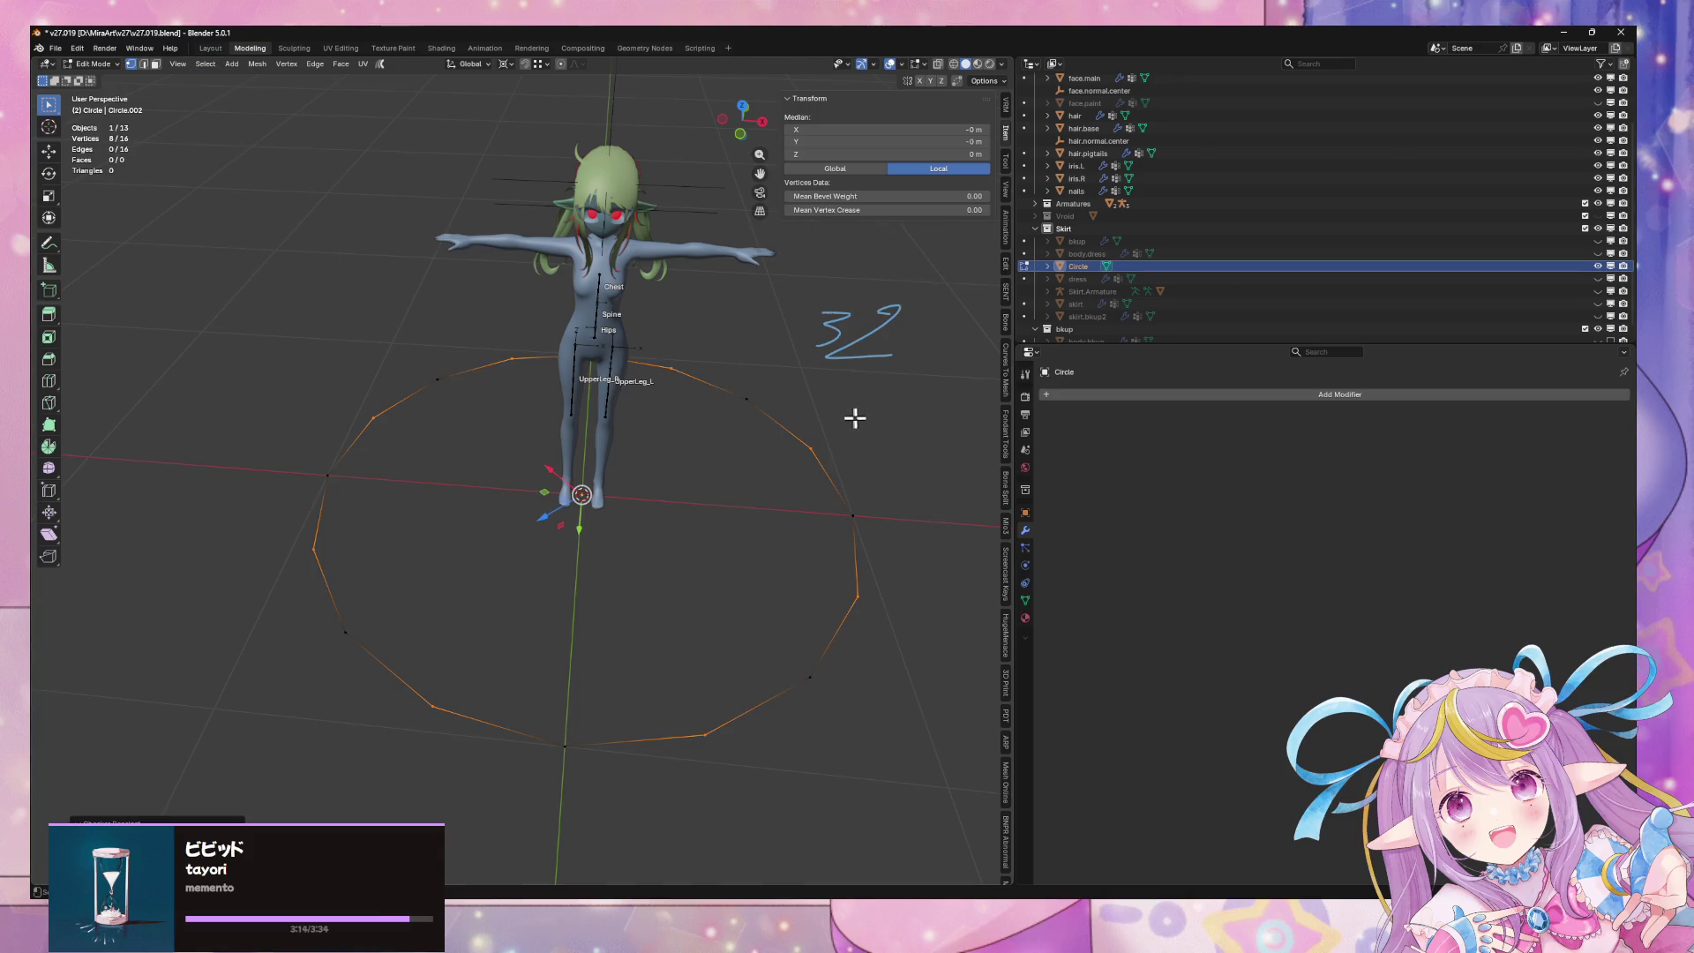
key("s")
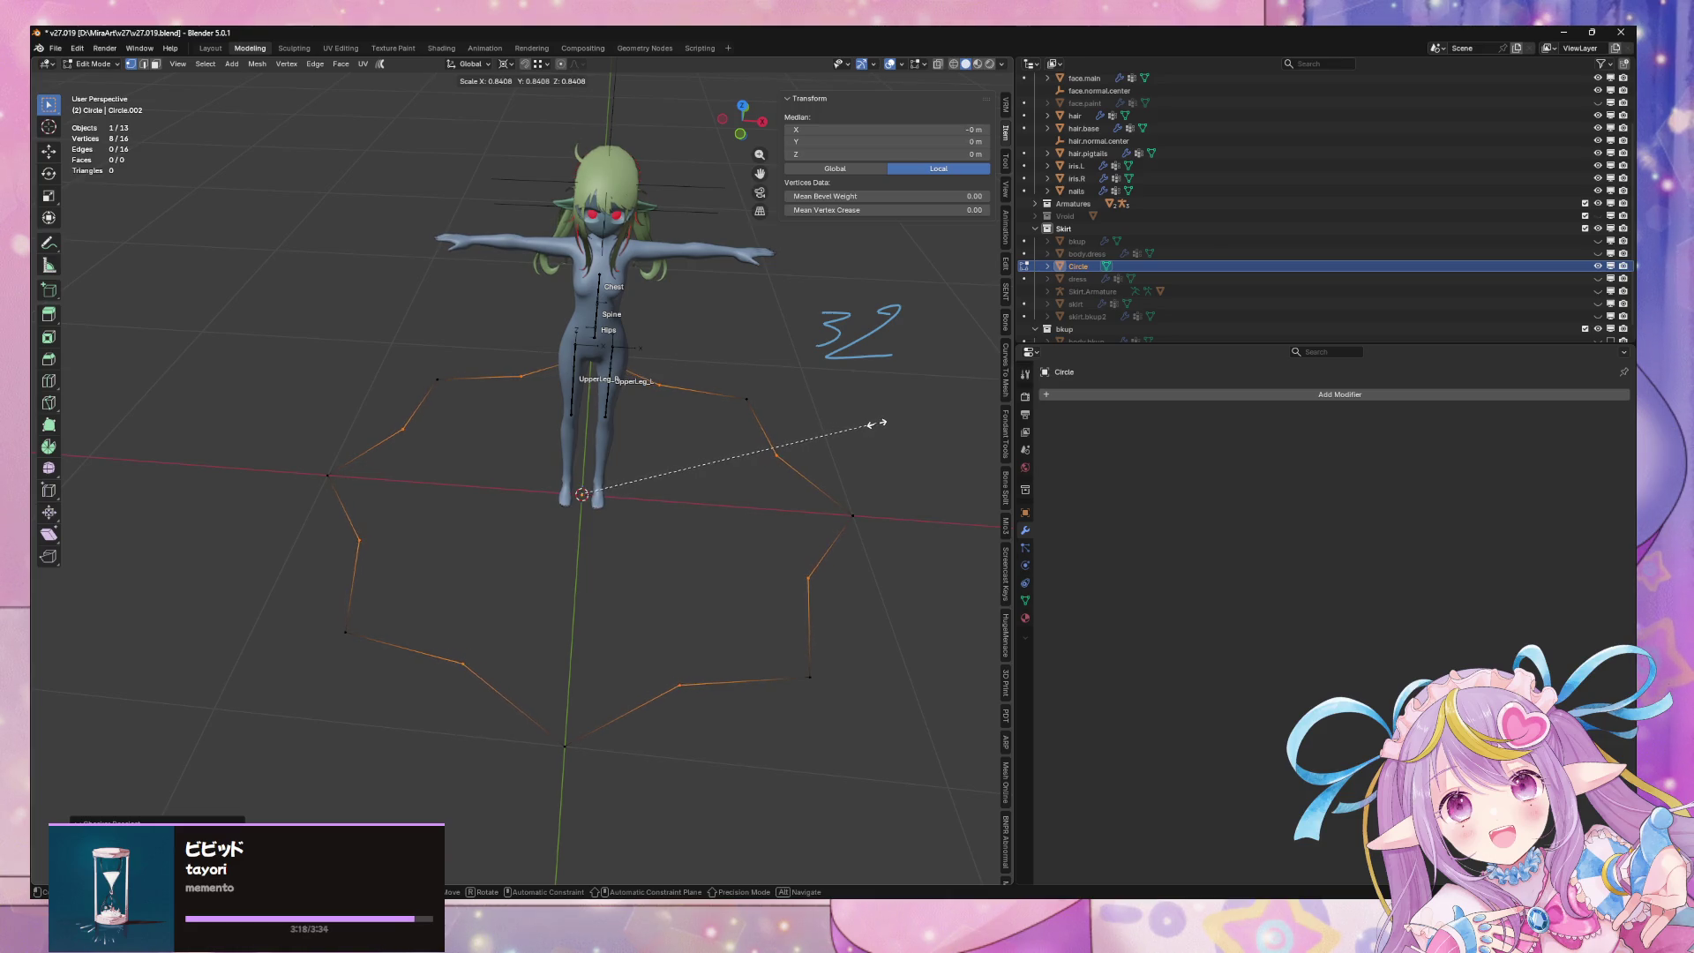
left_click(860, 424)
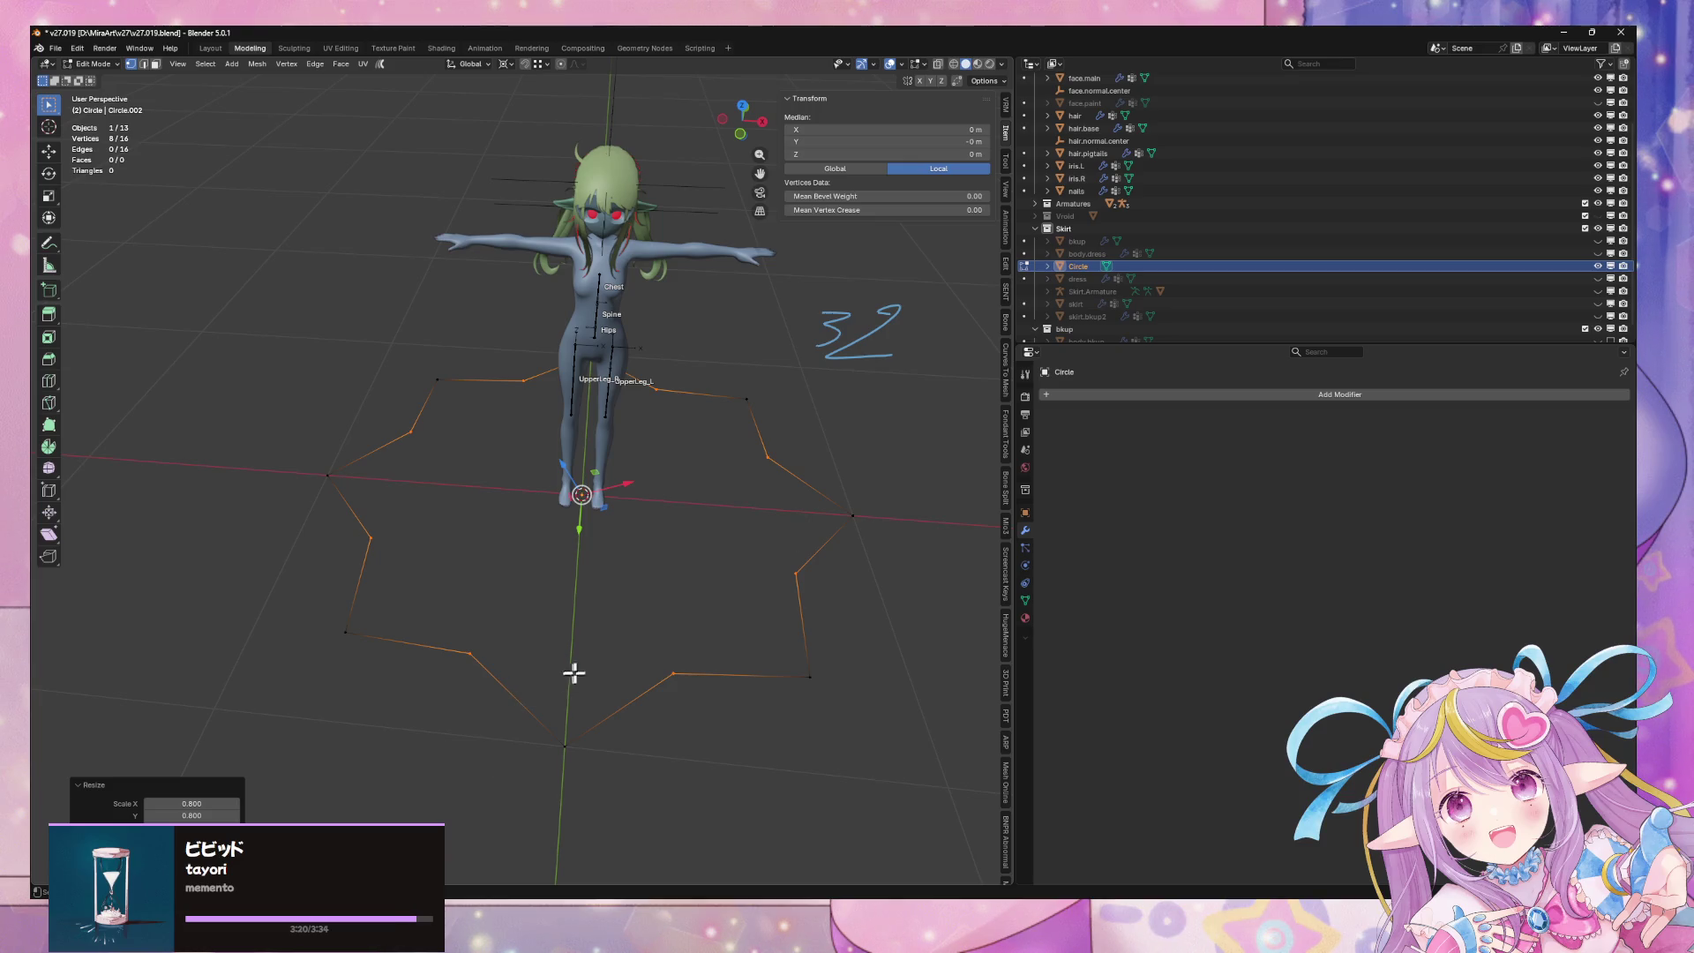
key("a")
left_click(206, 64)
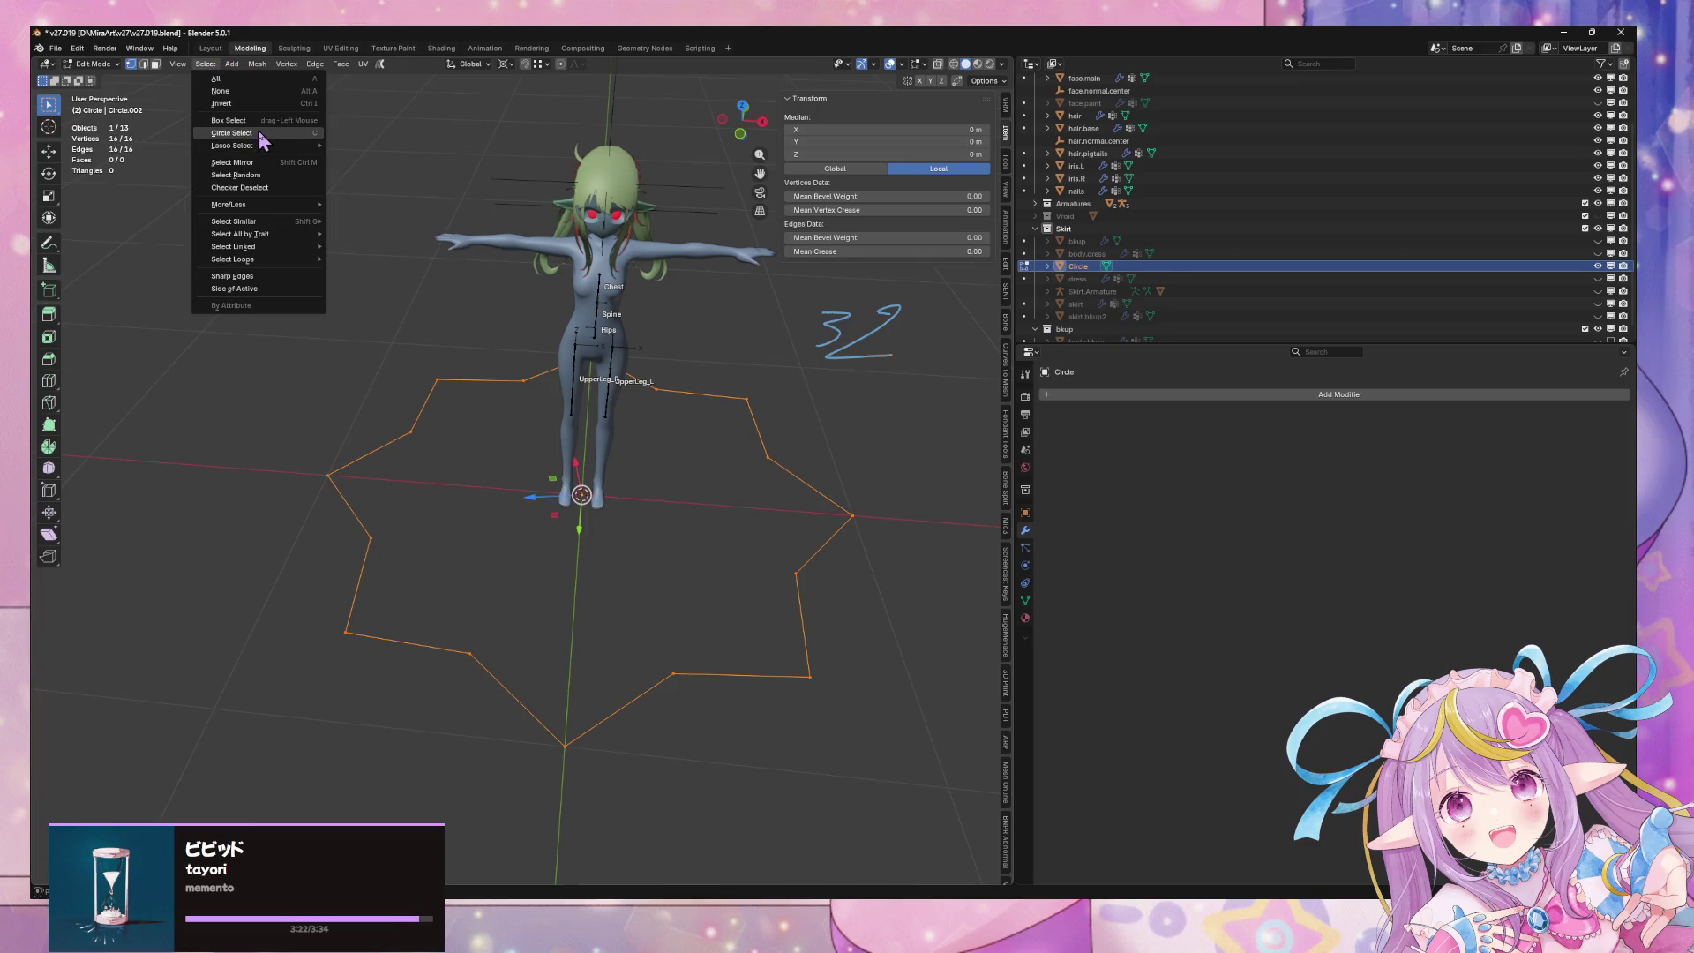
left_click(279, 193)
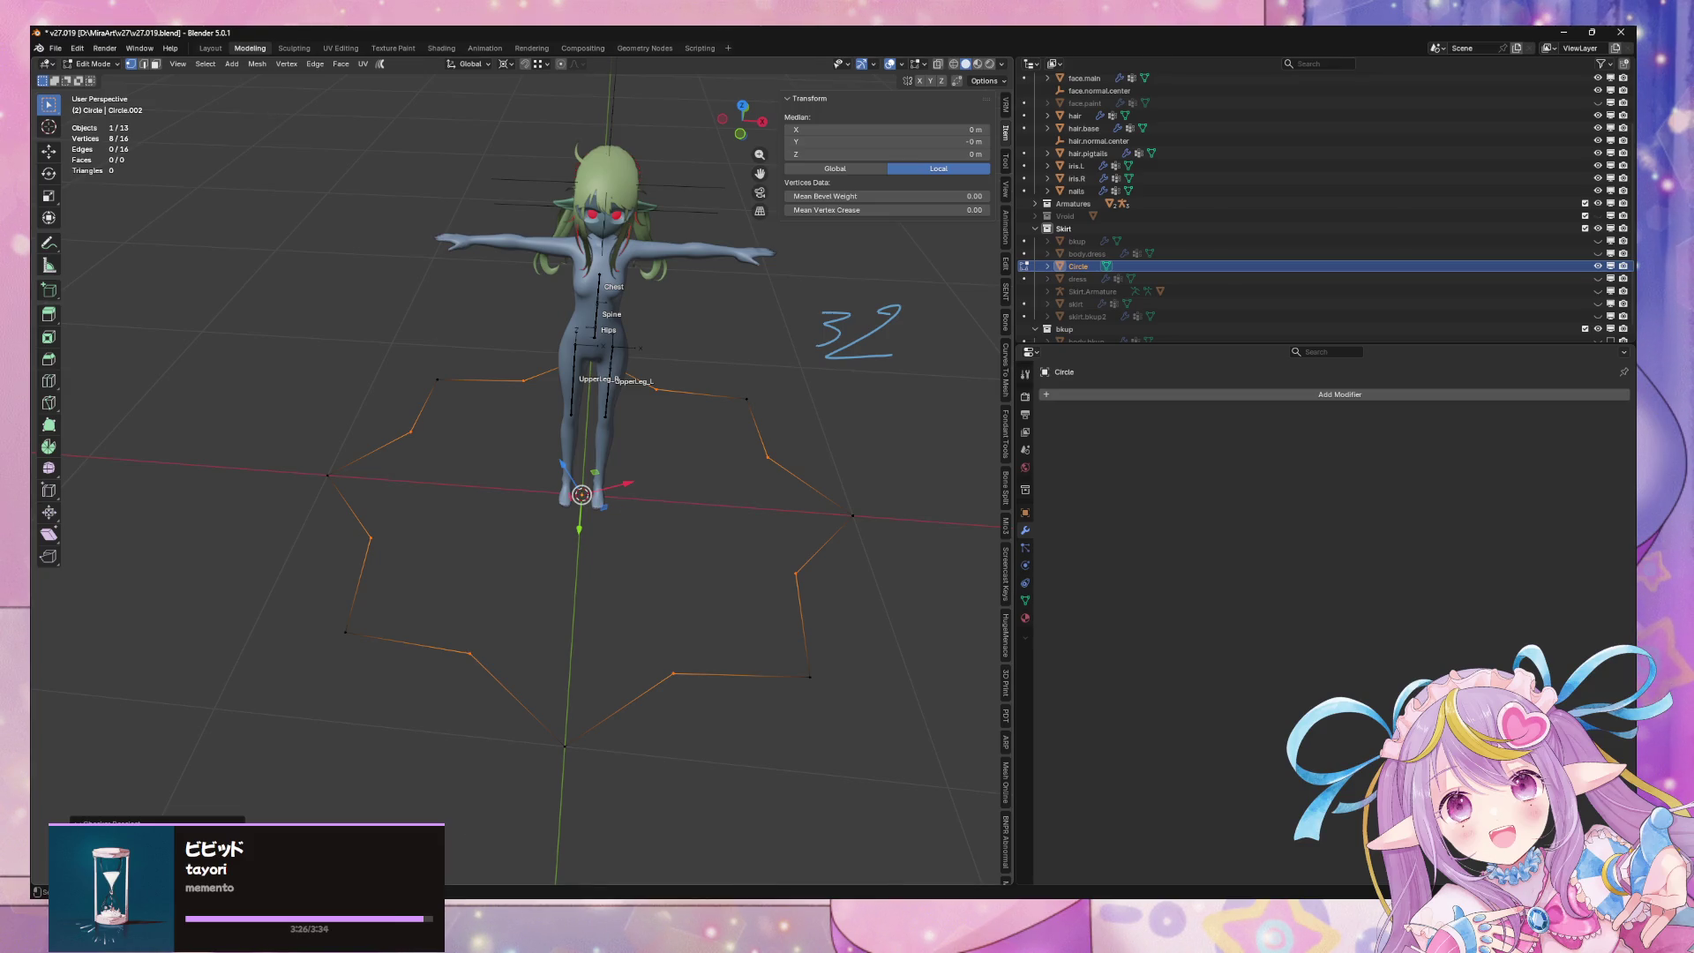
right_click(792, 603)
Step: Bevel the alternate star points and subdivide the outline's edges
left_click(791, 610)
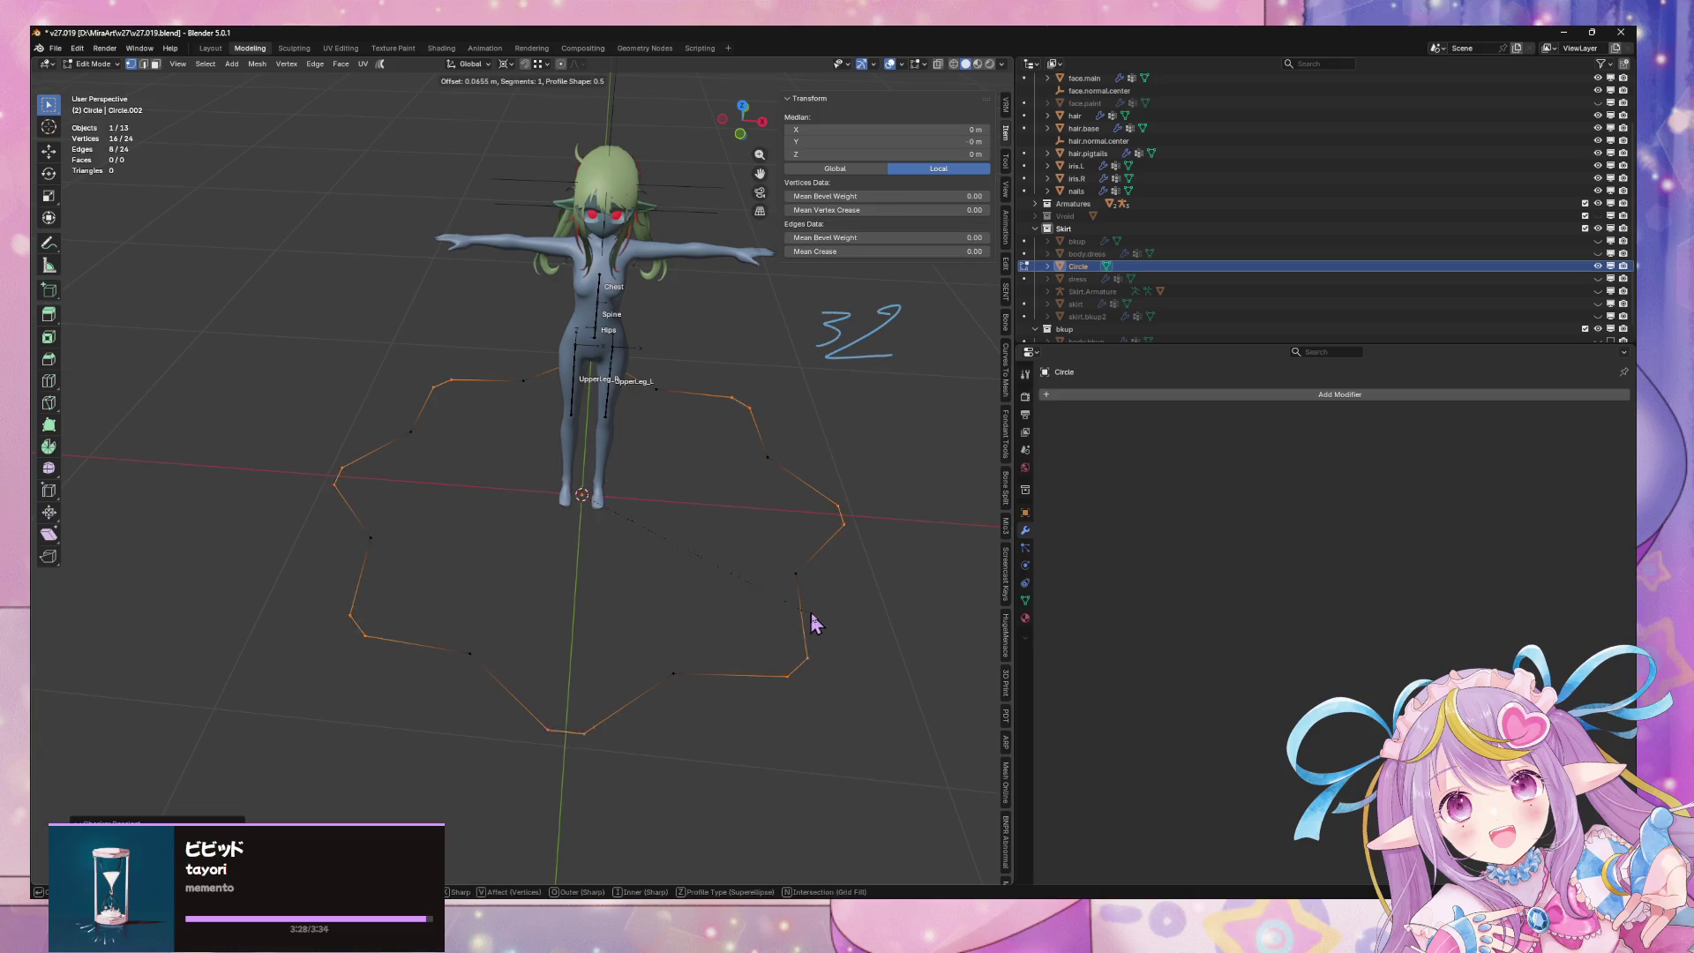
left_click(870, 624)
mouse_move(871, 625)
middle_mouse_down()
mouse_move(756, 598)
mouse_move(775, 597)
middle_mouse_up()
right_click(744, 528)
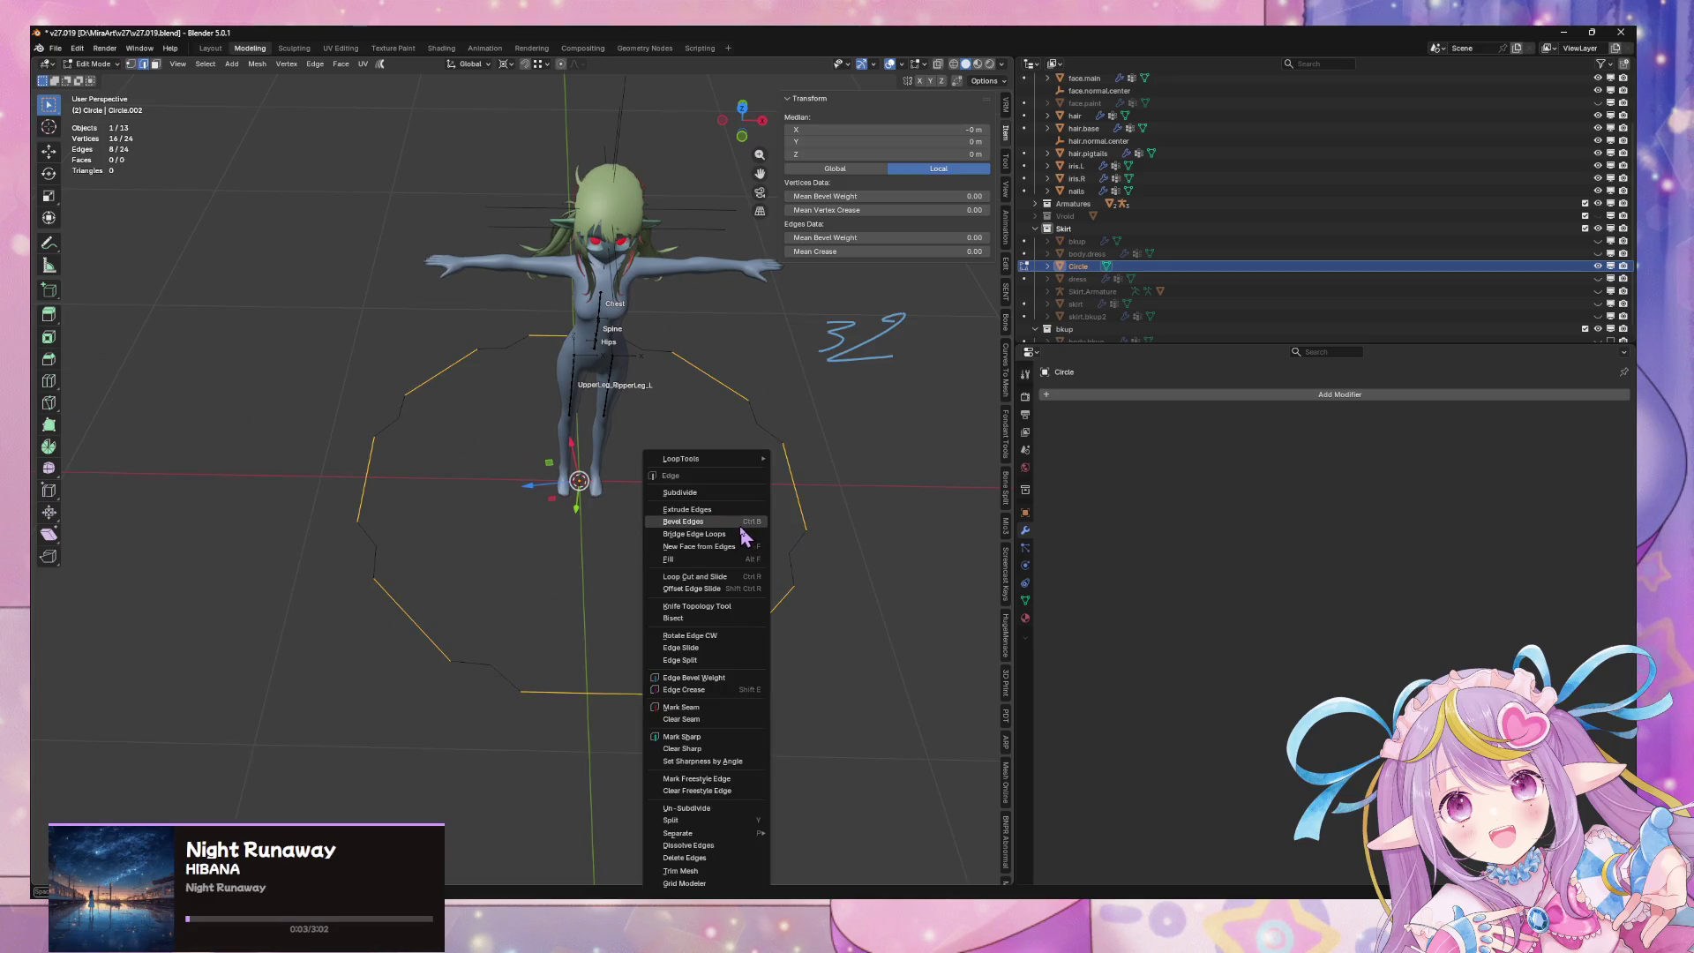
left_click(744, 495)
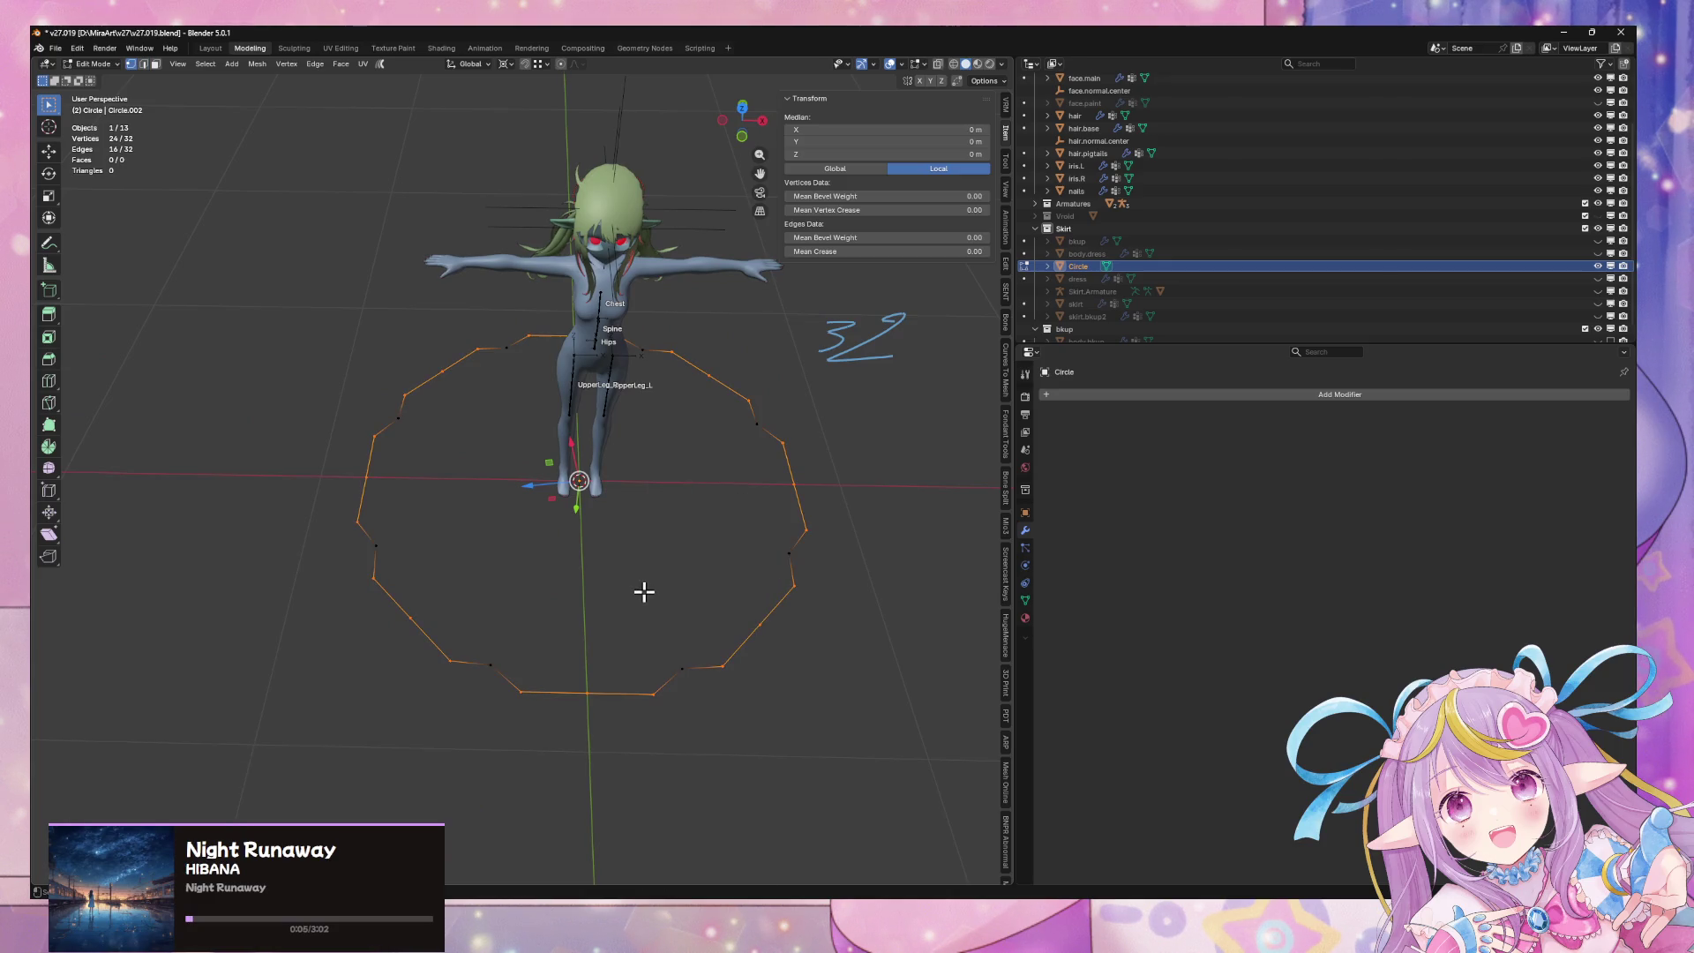
Step: Select eight alternate vertices and scale them outward to about 1.06
left_click(587, 693)
left_click(410, 617, "shift")
left_click(760, 625, "shift")
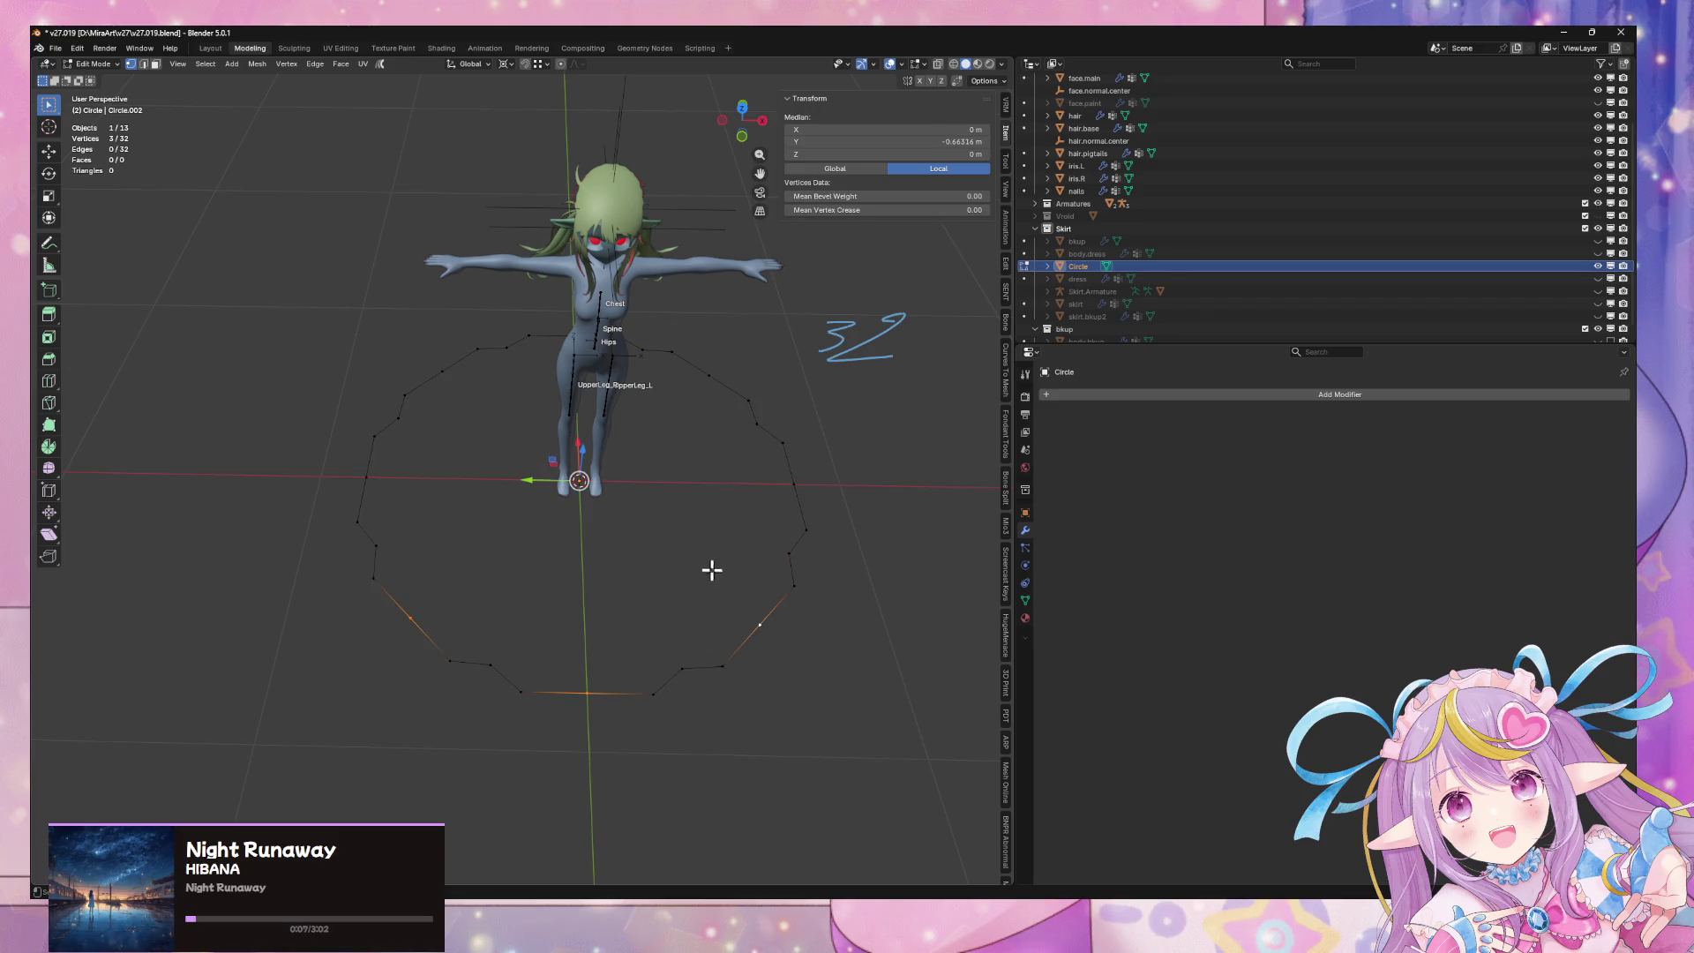
left_click(794, 484, "shift")
left_click(709, 376, "shift")
key("KP_Divide")
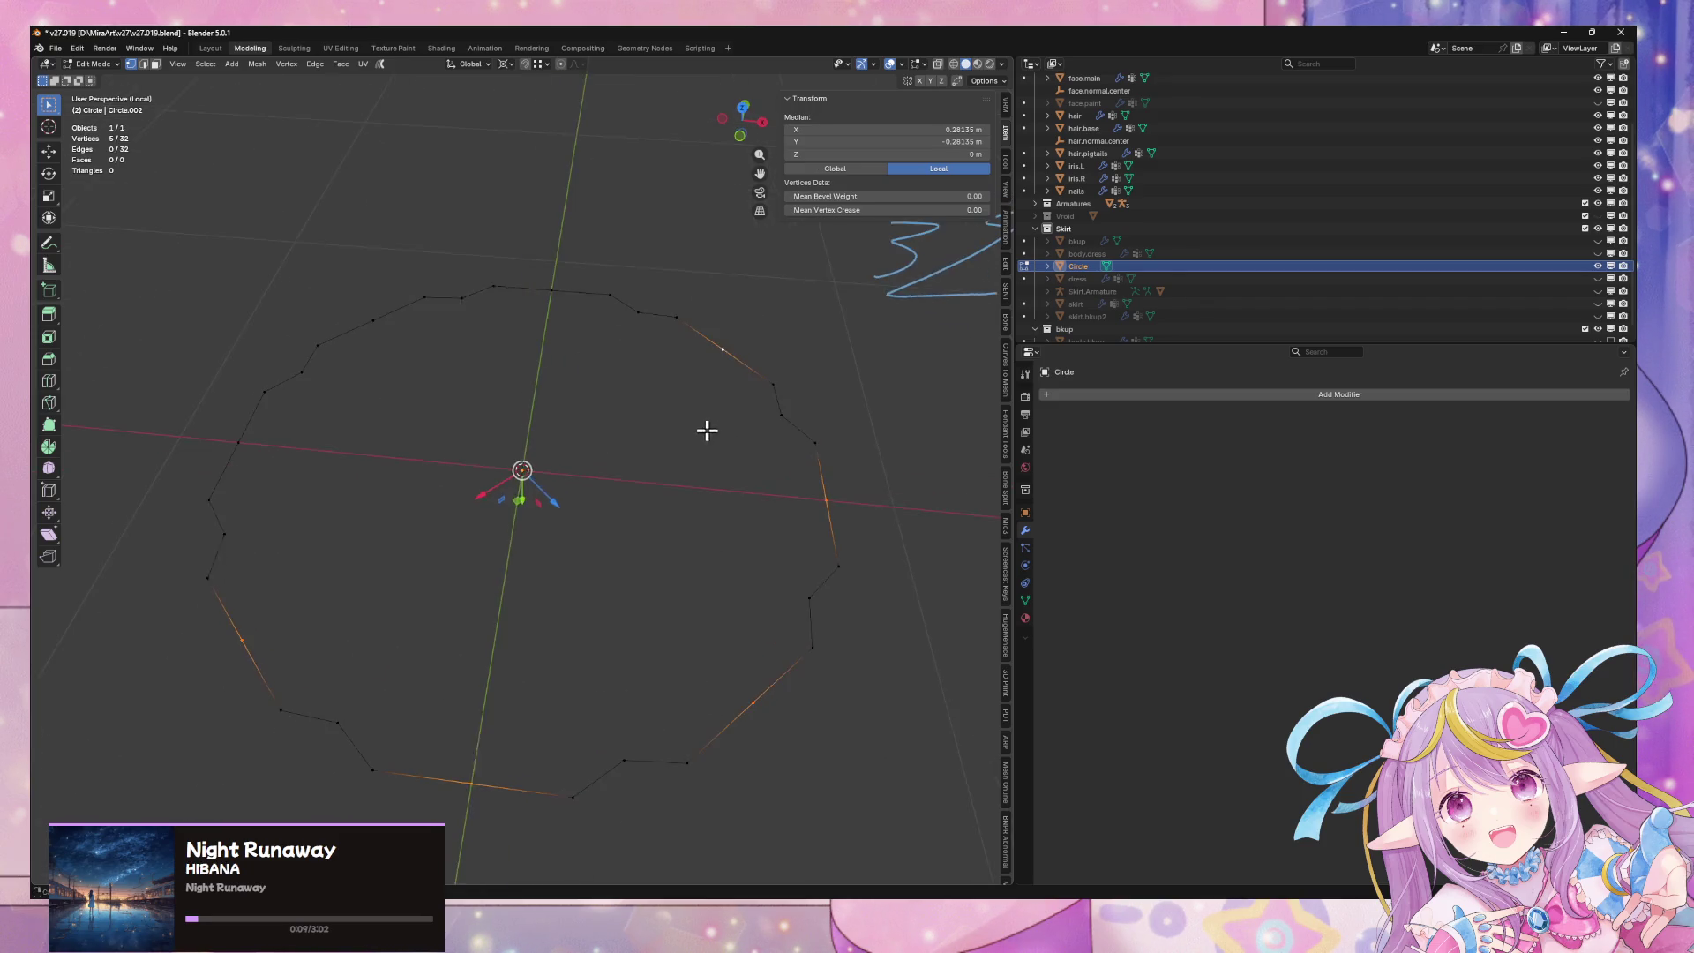
left_click(552, 292, "shift")
left_click(375, 320, "shift")
left_click(232, 455, "shift")
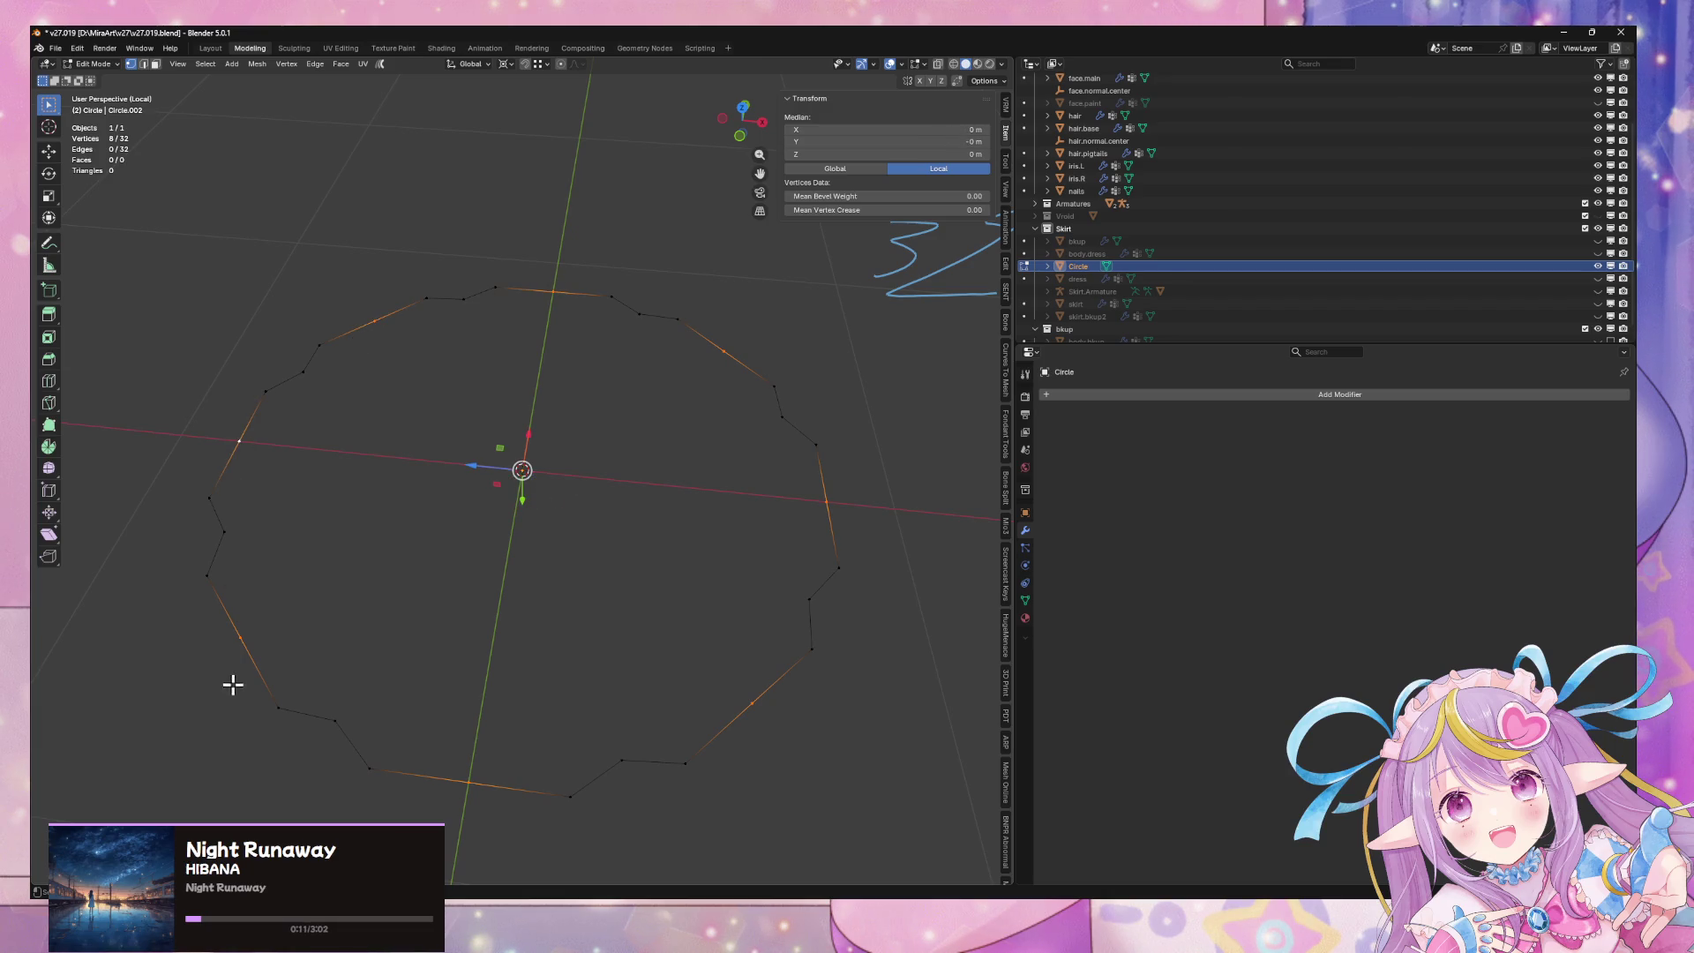
middle_click_drag(694, 529, 741, 472)
key("s")
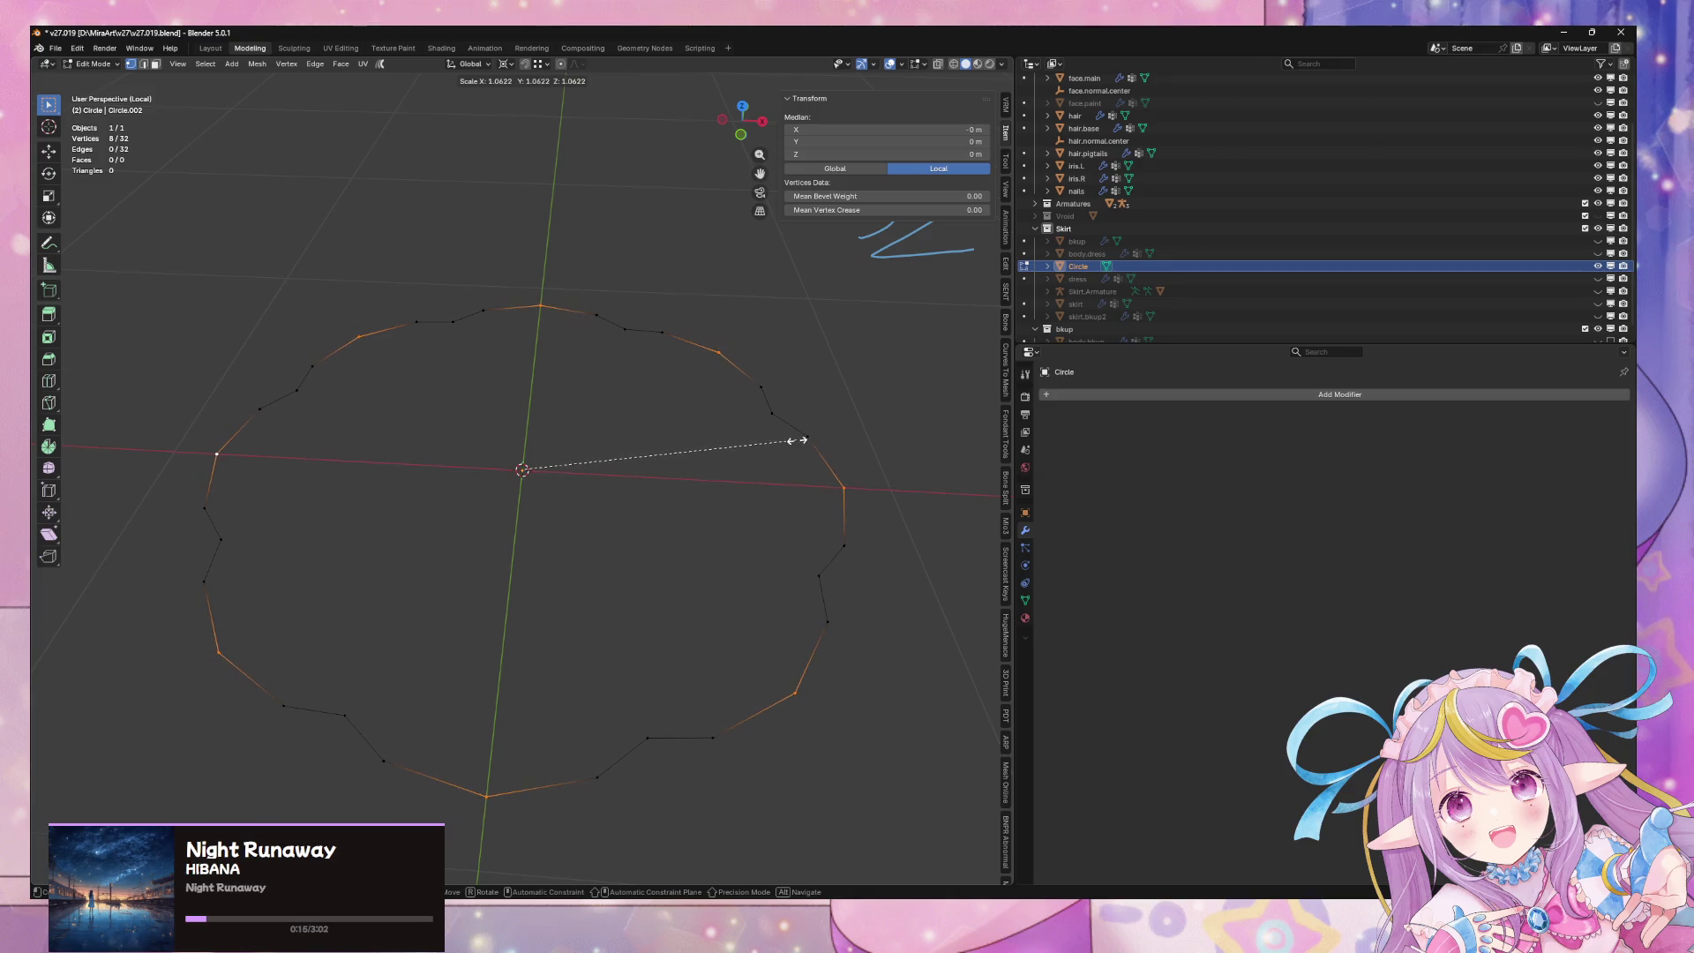
left_click(796, 440)
Step: Select the whole wavy outline and add a Catmull-Clark Subdivision Surface modifier
key("Tab")
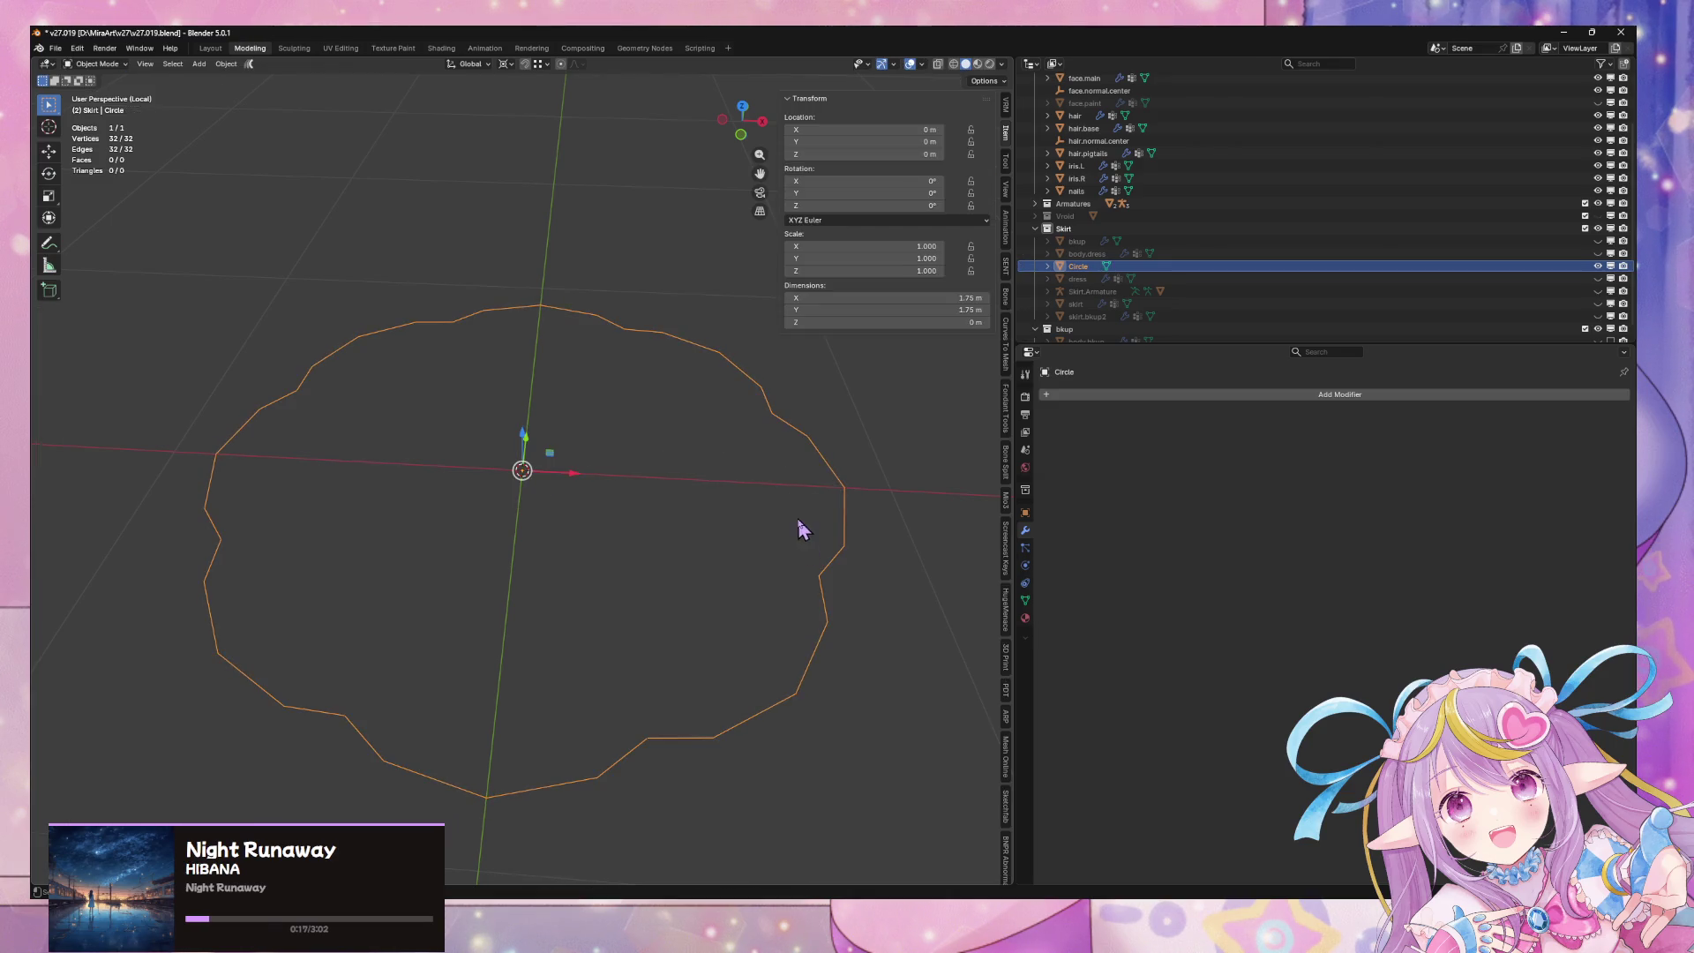
key("Tab")
middle_click_drag(786, 471, 791, 363)
key("a")
left_click(1220, 395)
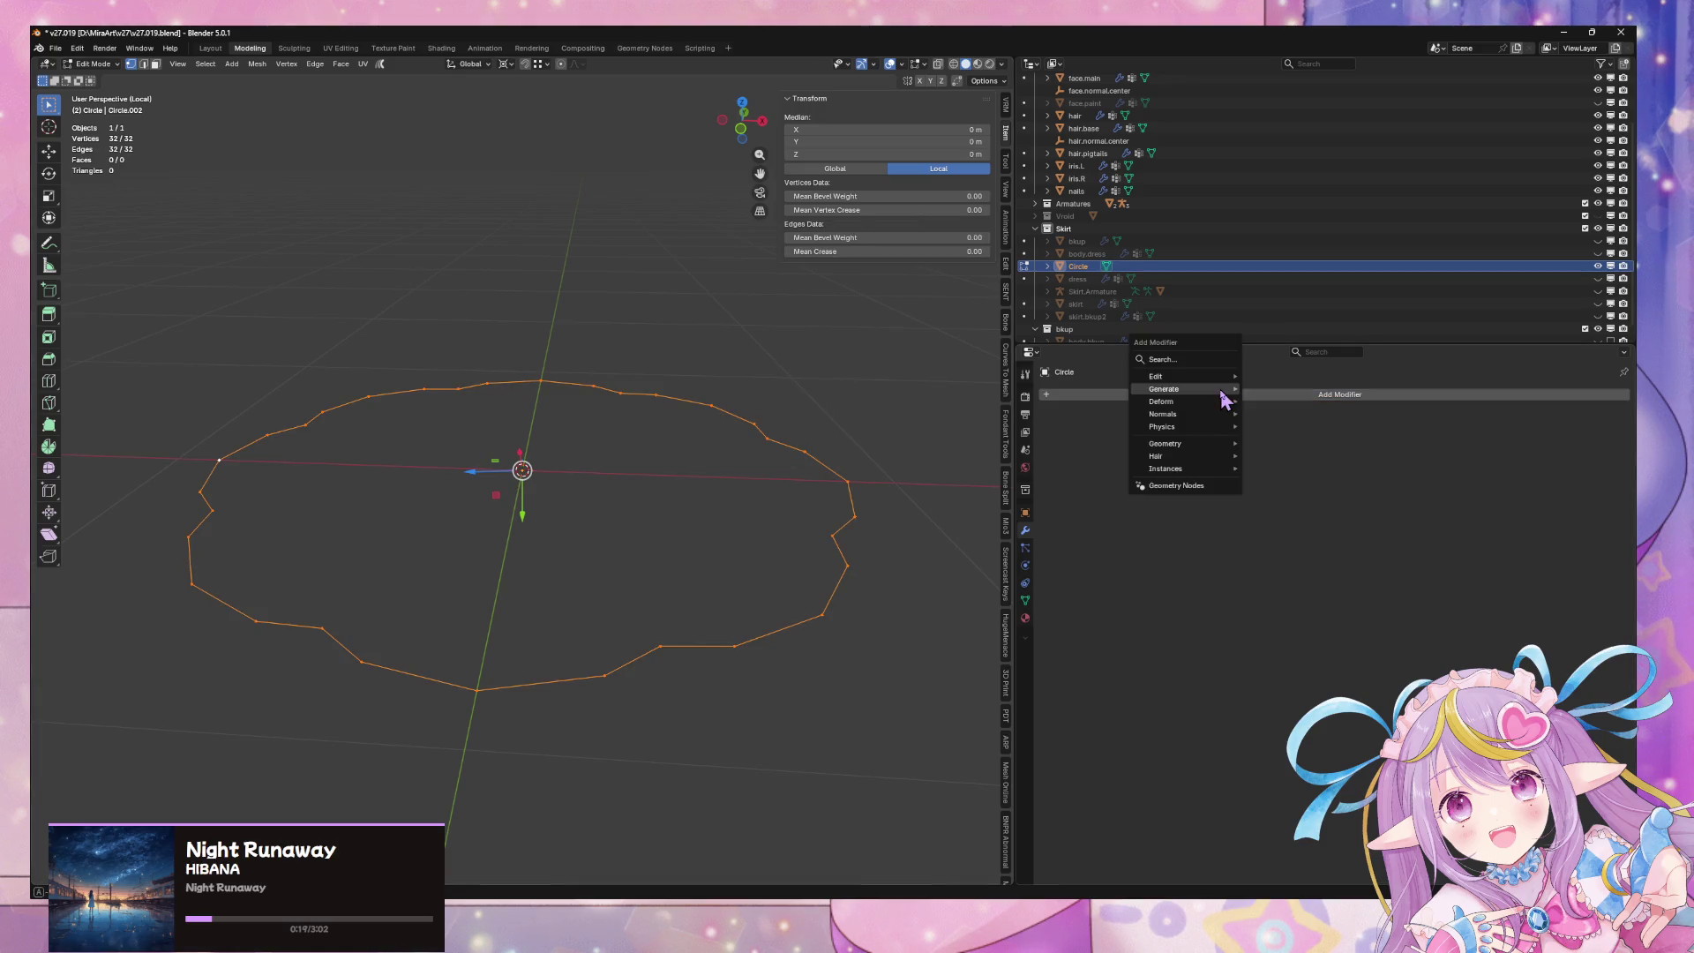
mouse_move(1235, 395)
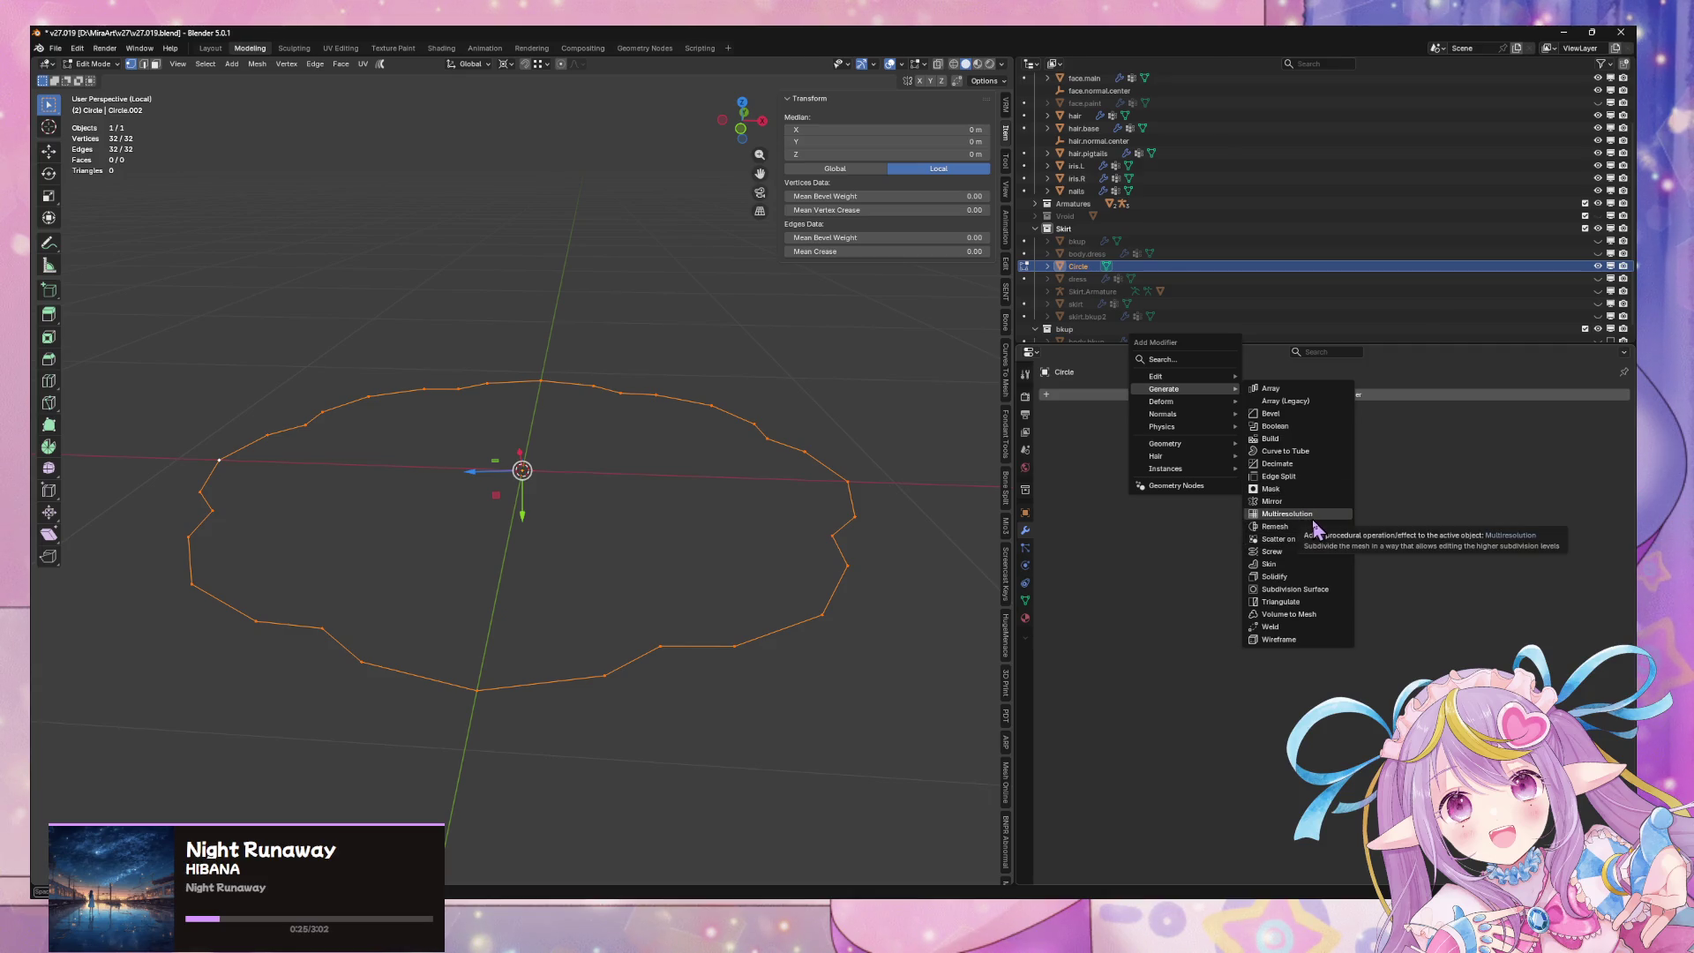
left_click(1322, 588)
mouse_move(970, 565)
middle_mouse_down()
mouse_move(870, 521)
mouse_move(891, 494)
middle_mouse_up()
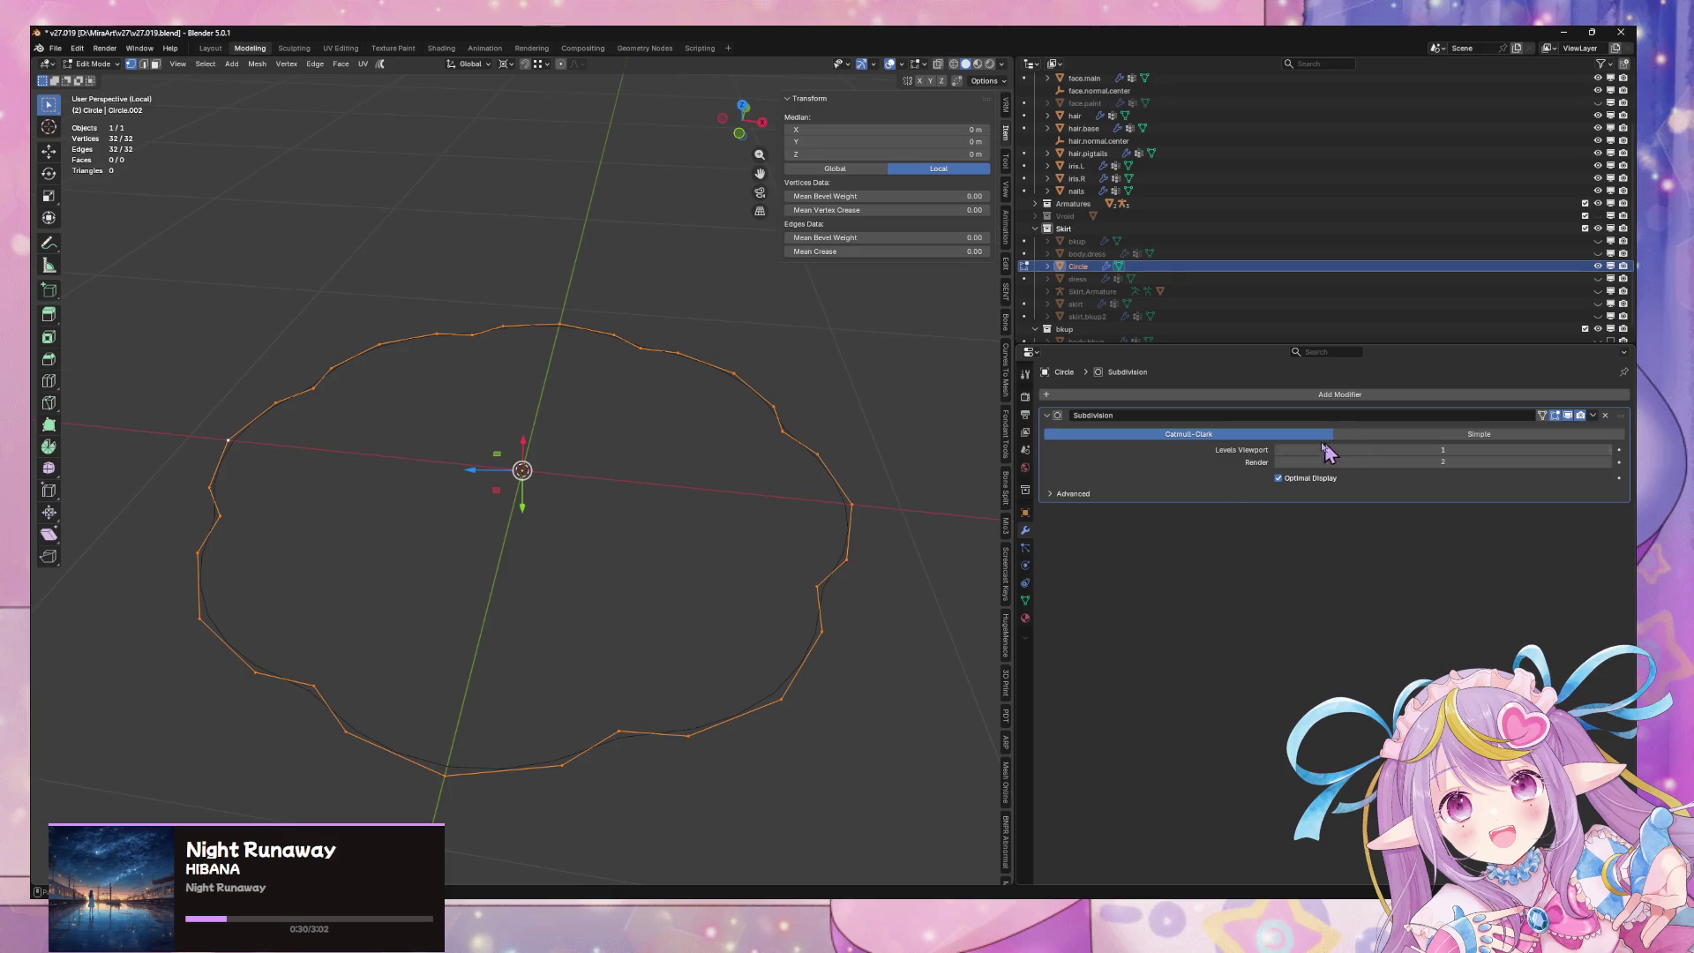
Step: Enable on-cage display for the Subdivision Surface modifier
left_click(1543, 415)
key("Tab")
mouse_move(858, 594)
middle_mouse_down()
mouse_move(879, 593)
mouse_move(787, 579)
middle_mouse_up()
key("Tab")
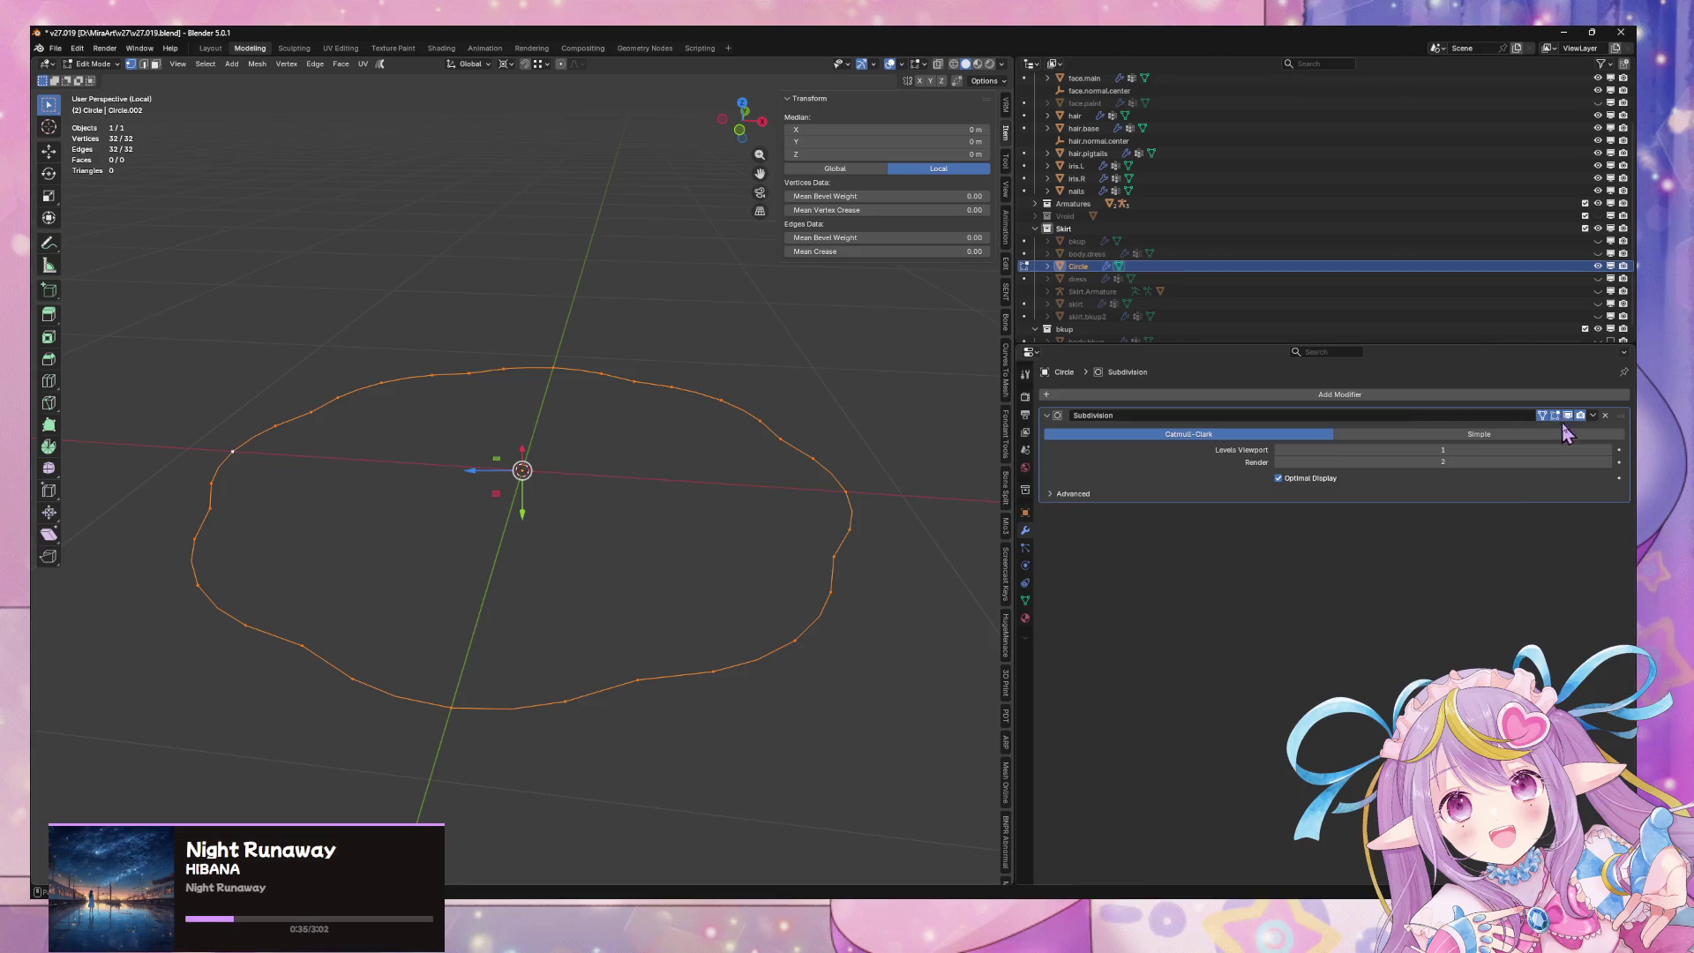
left_click(1554, 416)
mouse_move(697, 536)
middle_mouse_down()
mouse_move(564, 597)
mouse_move(406, 722)
middle_mouse_up()
Step: Select eight alternate outline vertices and scale them inward to 0.877
left_click(357, 733)
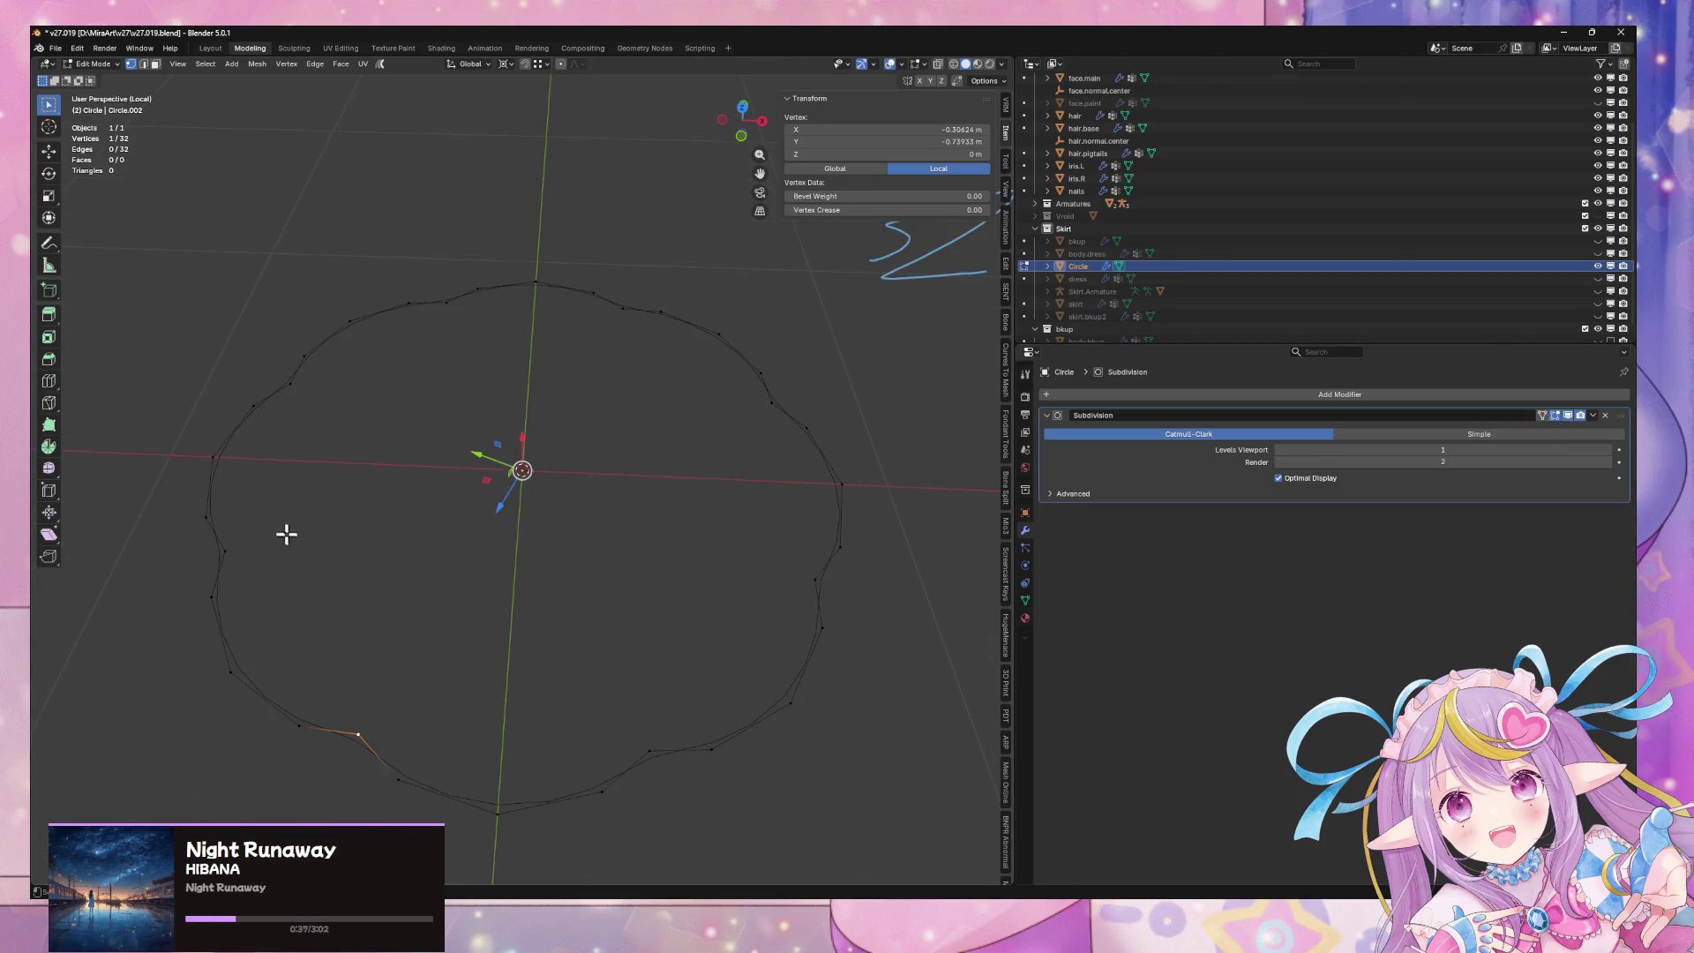
left_click(225, 551, "shift")
left_click(290, 384, "shift")
left_click(449, 304, "shift")
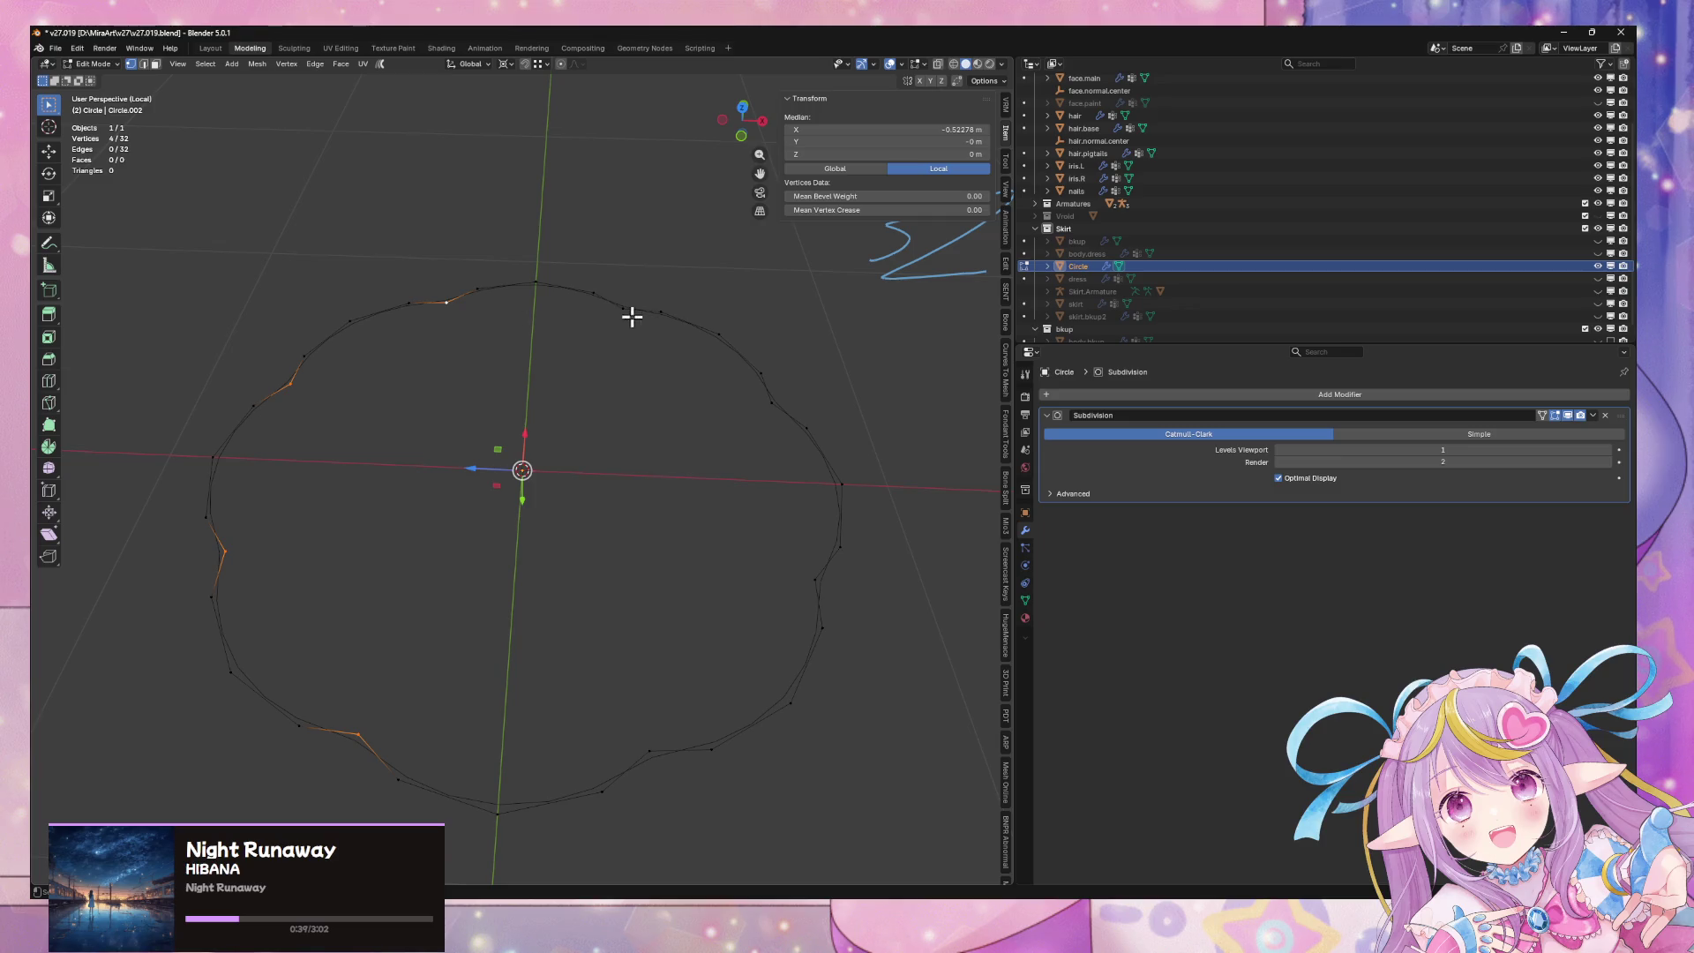
left_click(627, 311, "shift")
left_click(766, 404, "shift")
left_click(809, 581, "shift")
left_click(650, 749, "shift")
key("s")
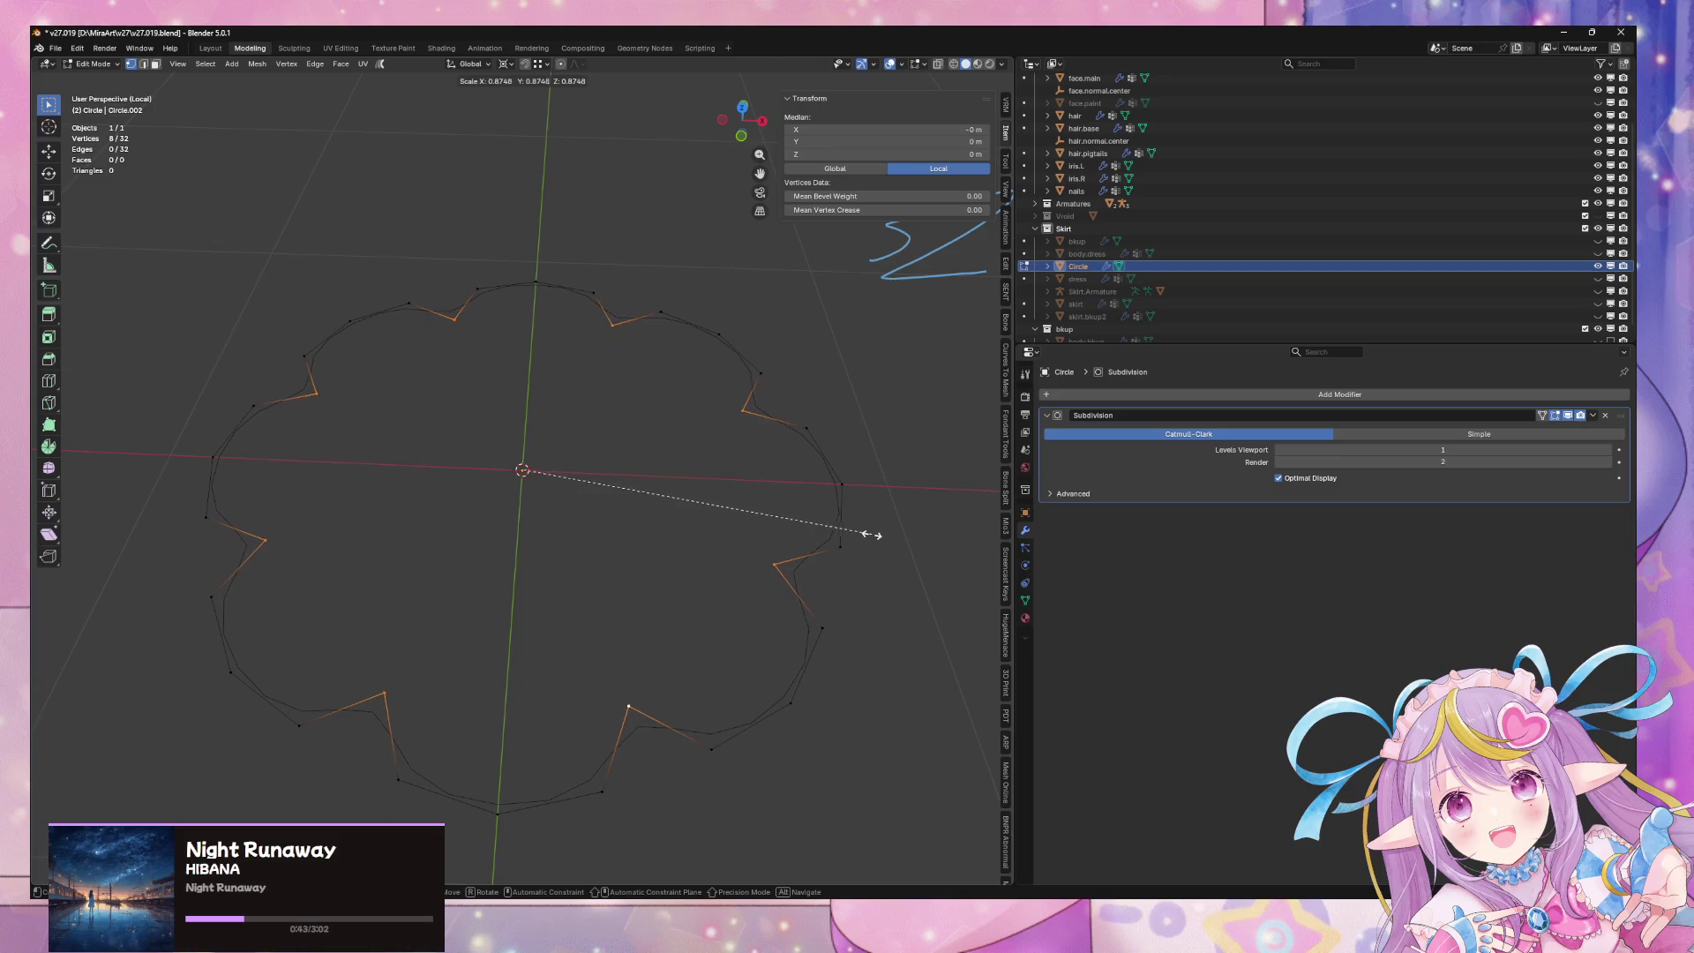
left_click(875, 532)
Step: Bevel the eight vertices at 0.0668 m and return to Object Mode
right_click(876, 536)
left_click(866, 582)
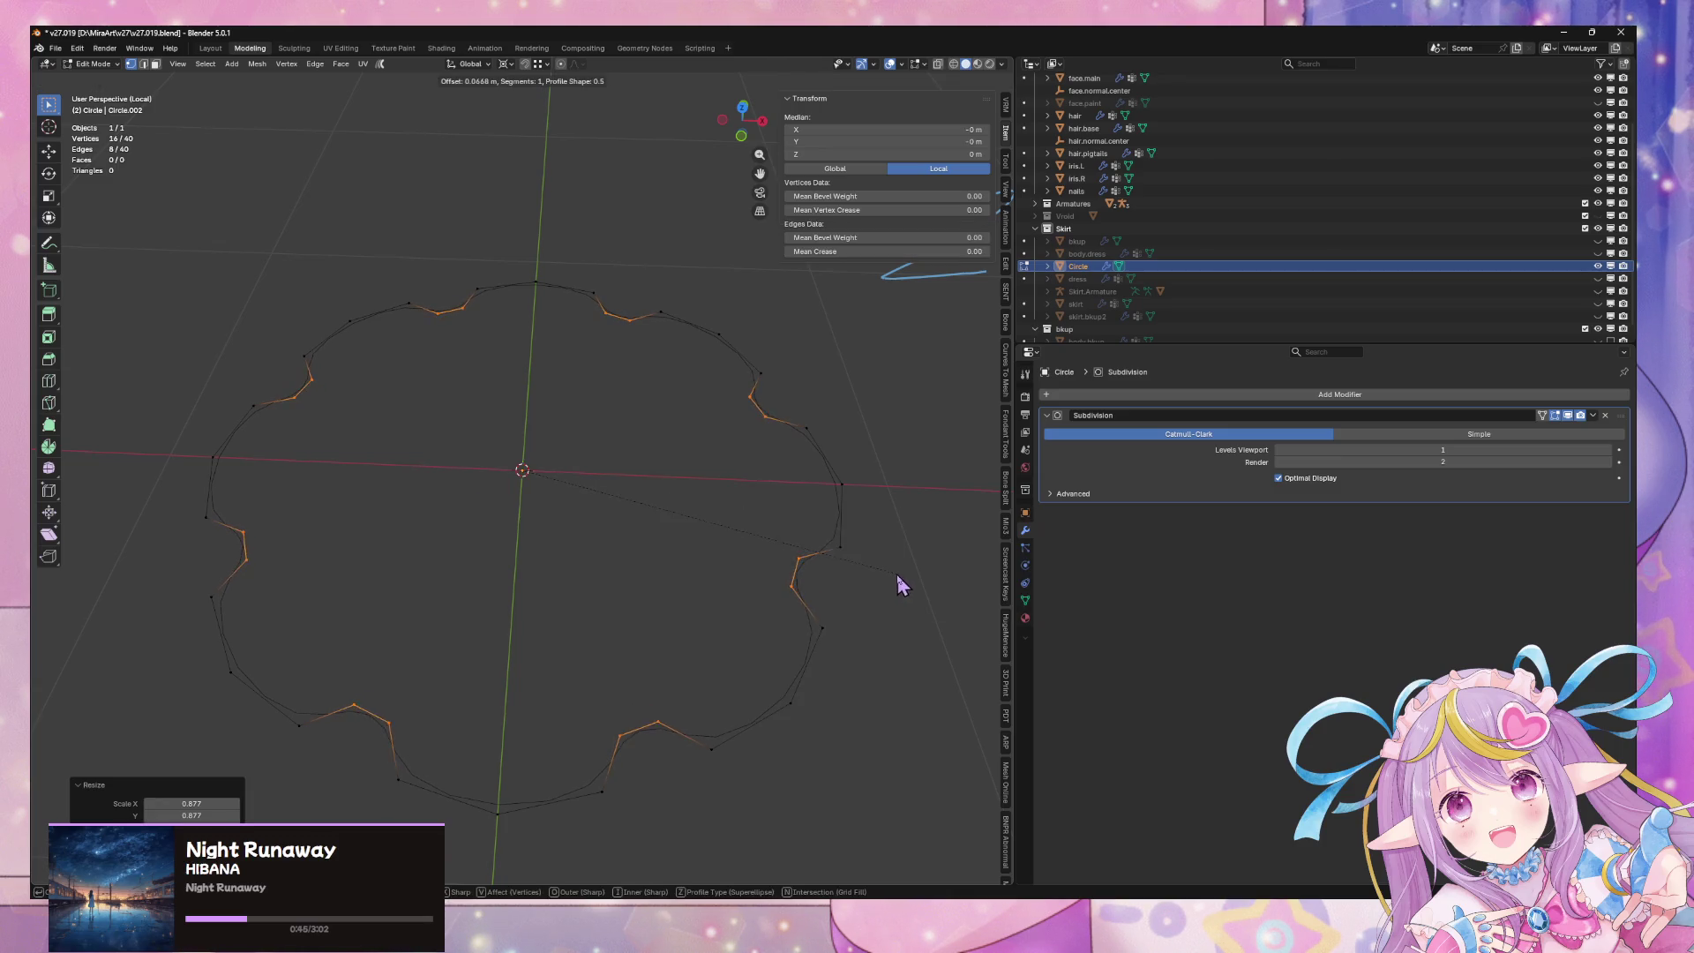
left_click(905, 574)
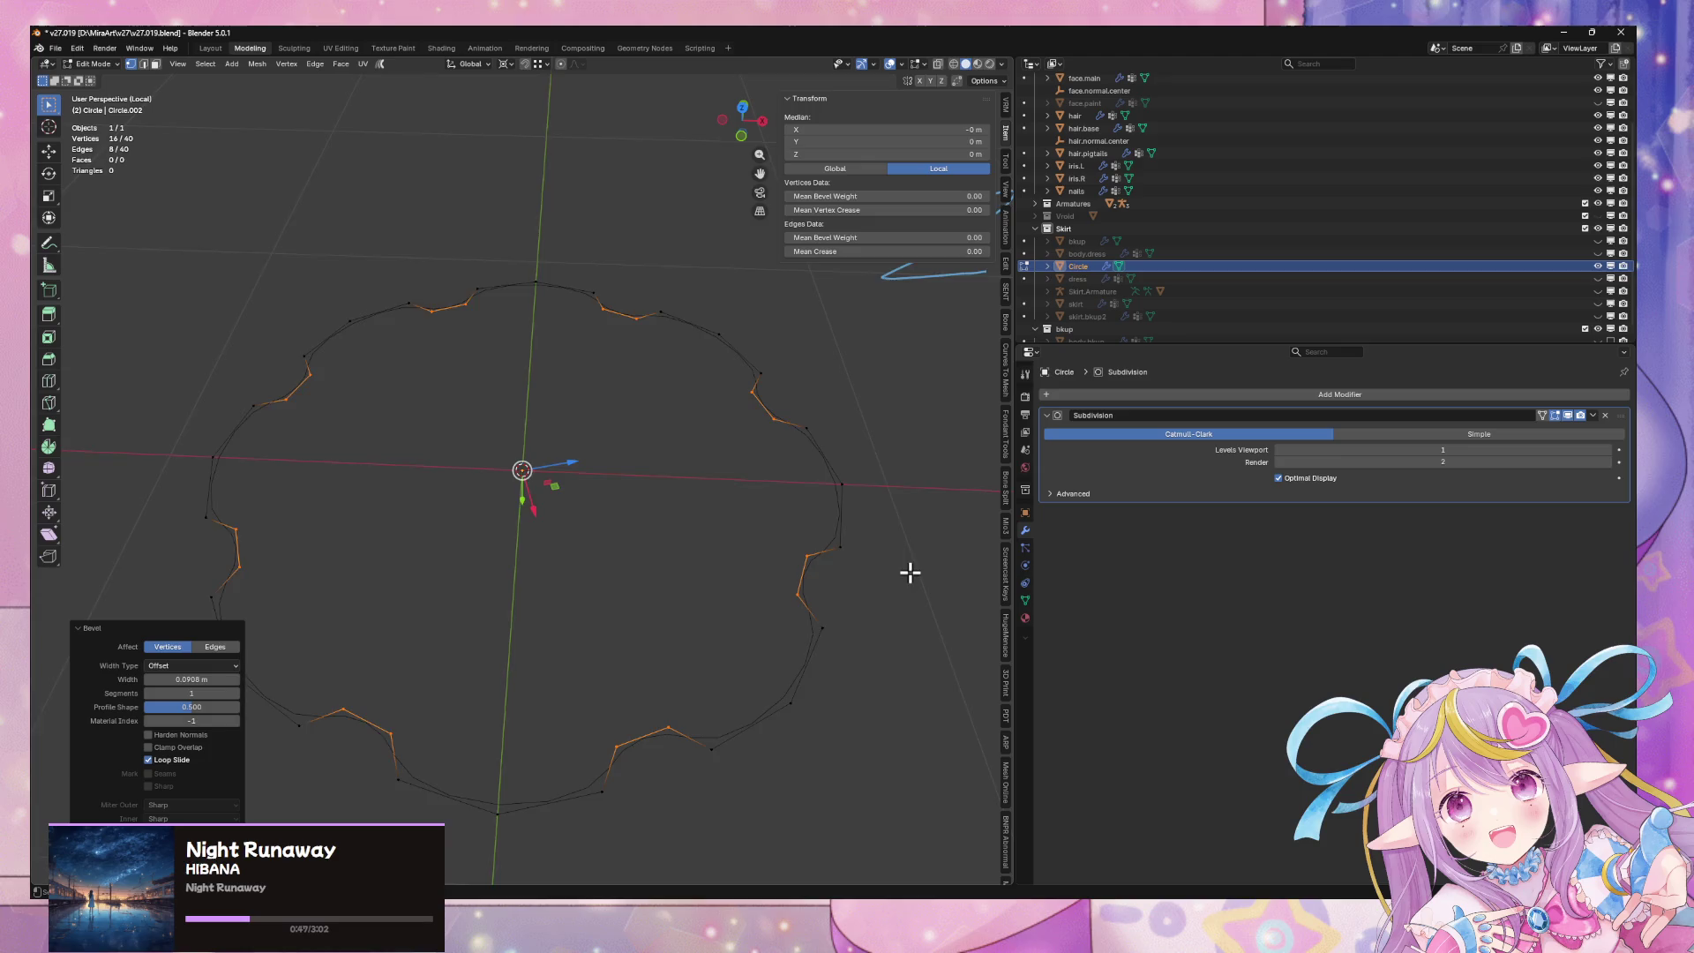
middle_click_drag(906, 571, 841, 495)
key("Tab")
scroll(891, 560, "down", 2)
Step: Enlarge the outline and extrude it straight up along Z into a wall
key("Tab")
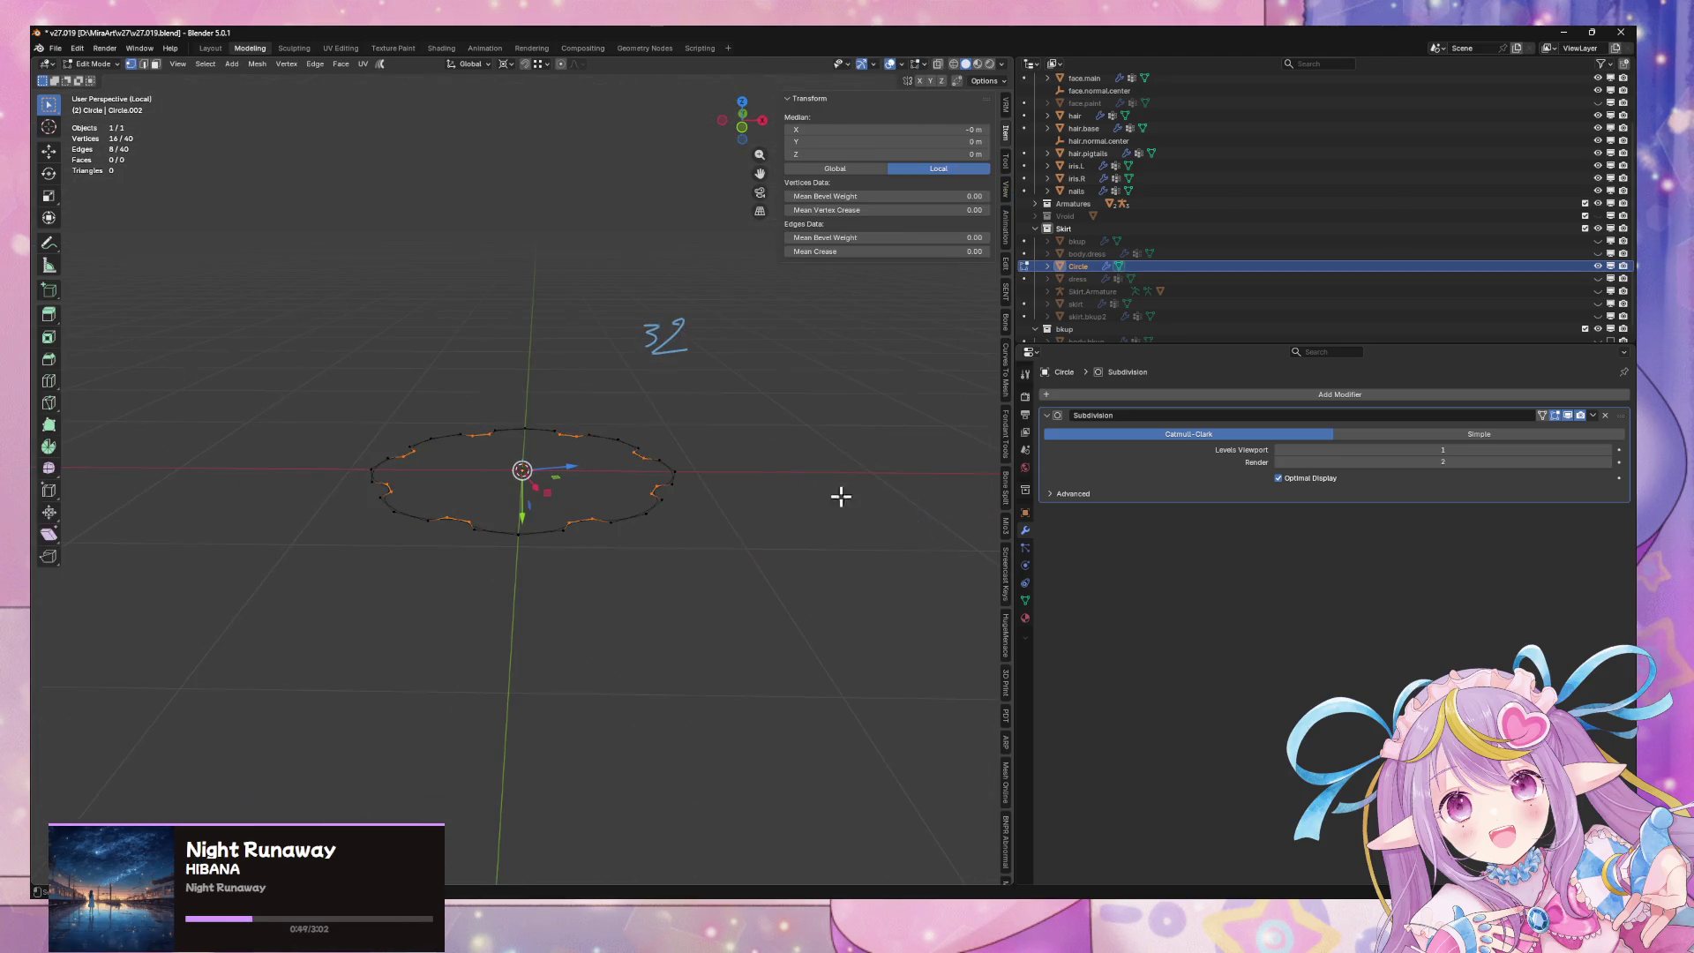
key("a")
key("s")
left_click(738, 437)
key("e")
key("z")
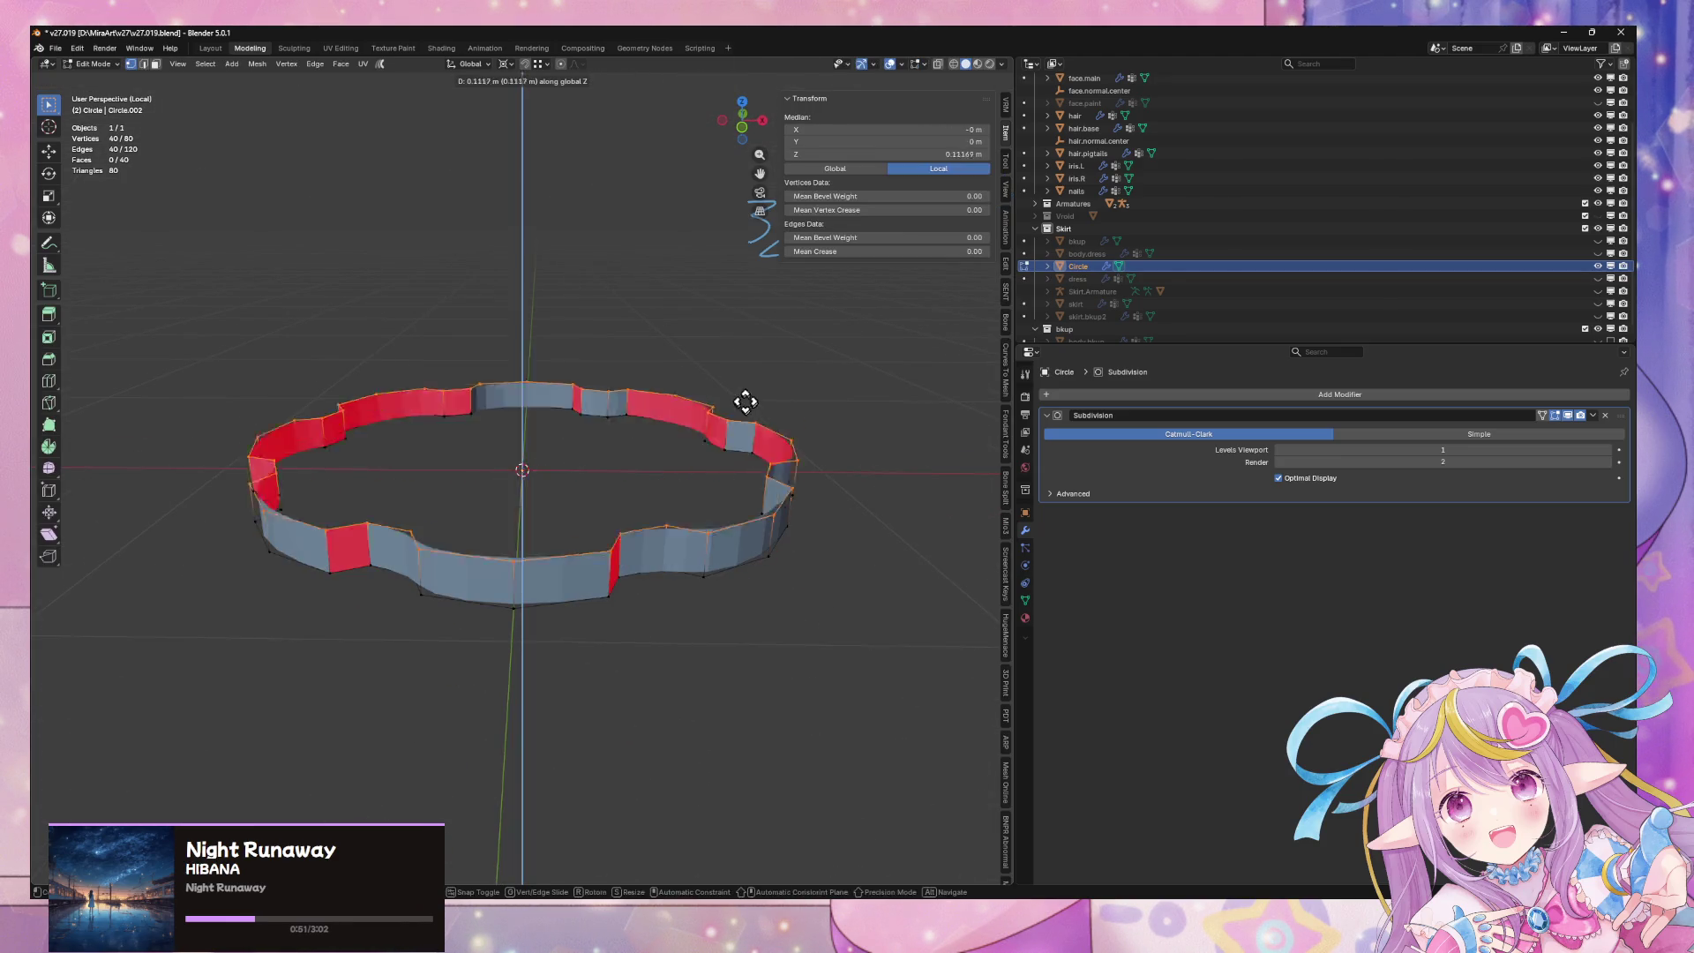
left_click(763, 185)
Step: Recalculate the wall's normals outward and shade the skirt smooth
key("a")
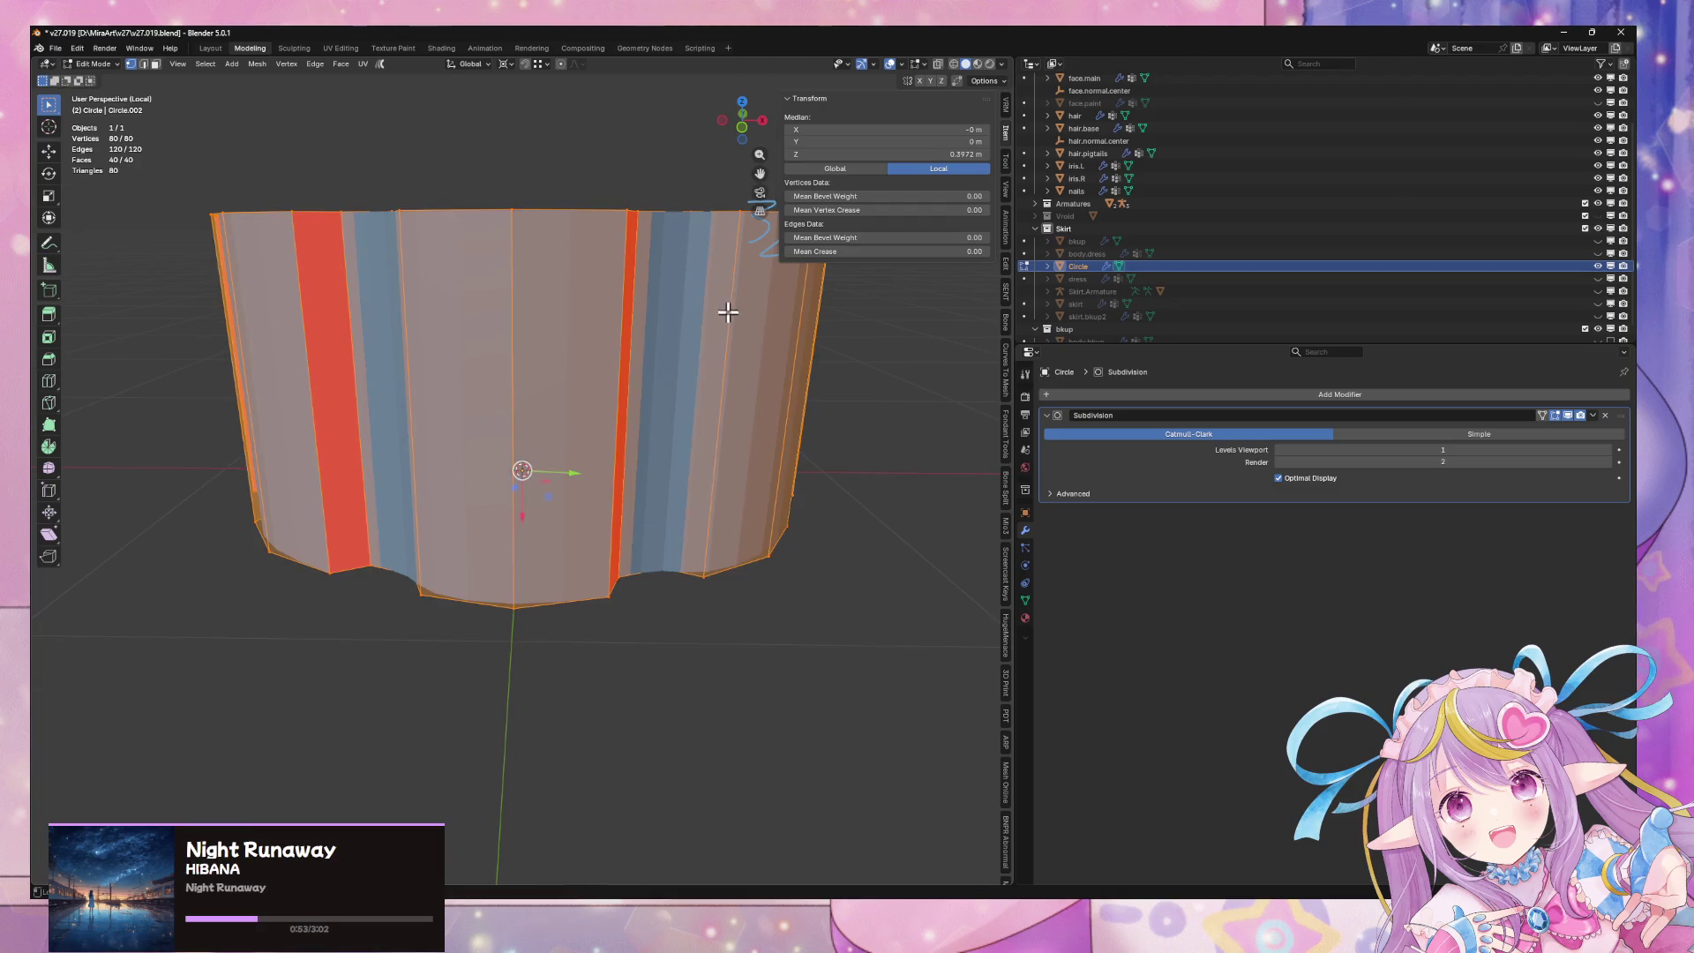
key("alt+n")
left_click(716, 325)
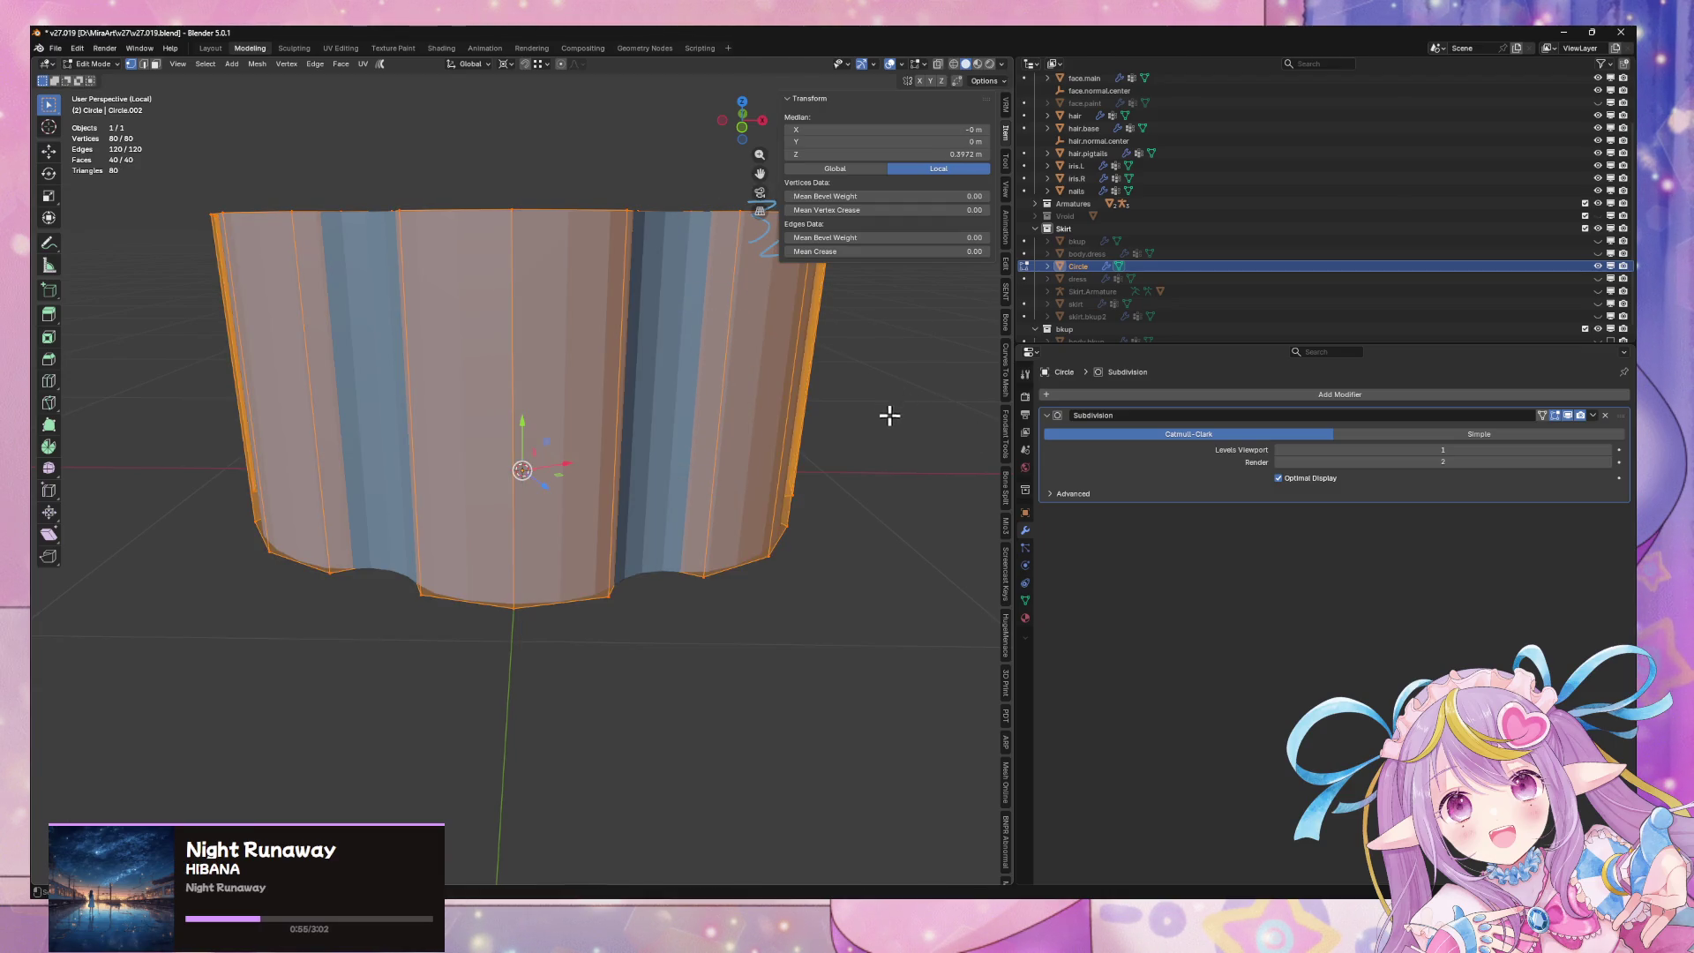
key("alt+n")
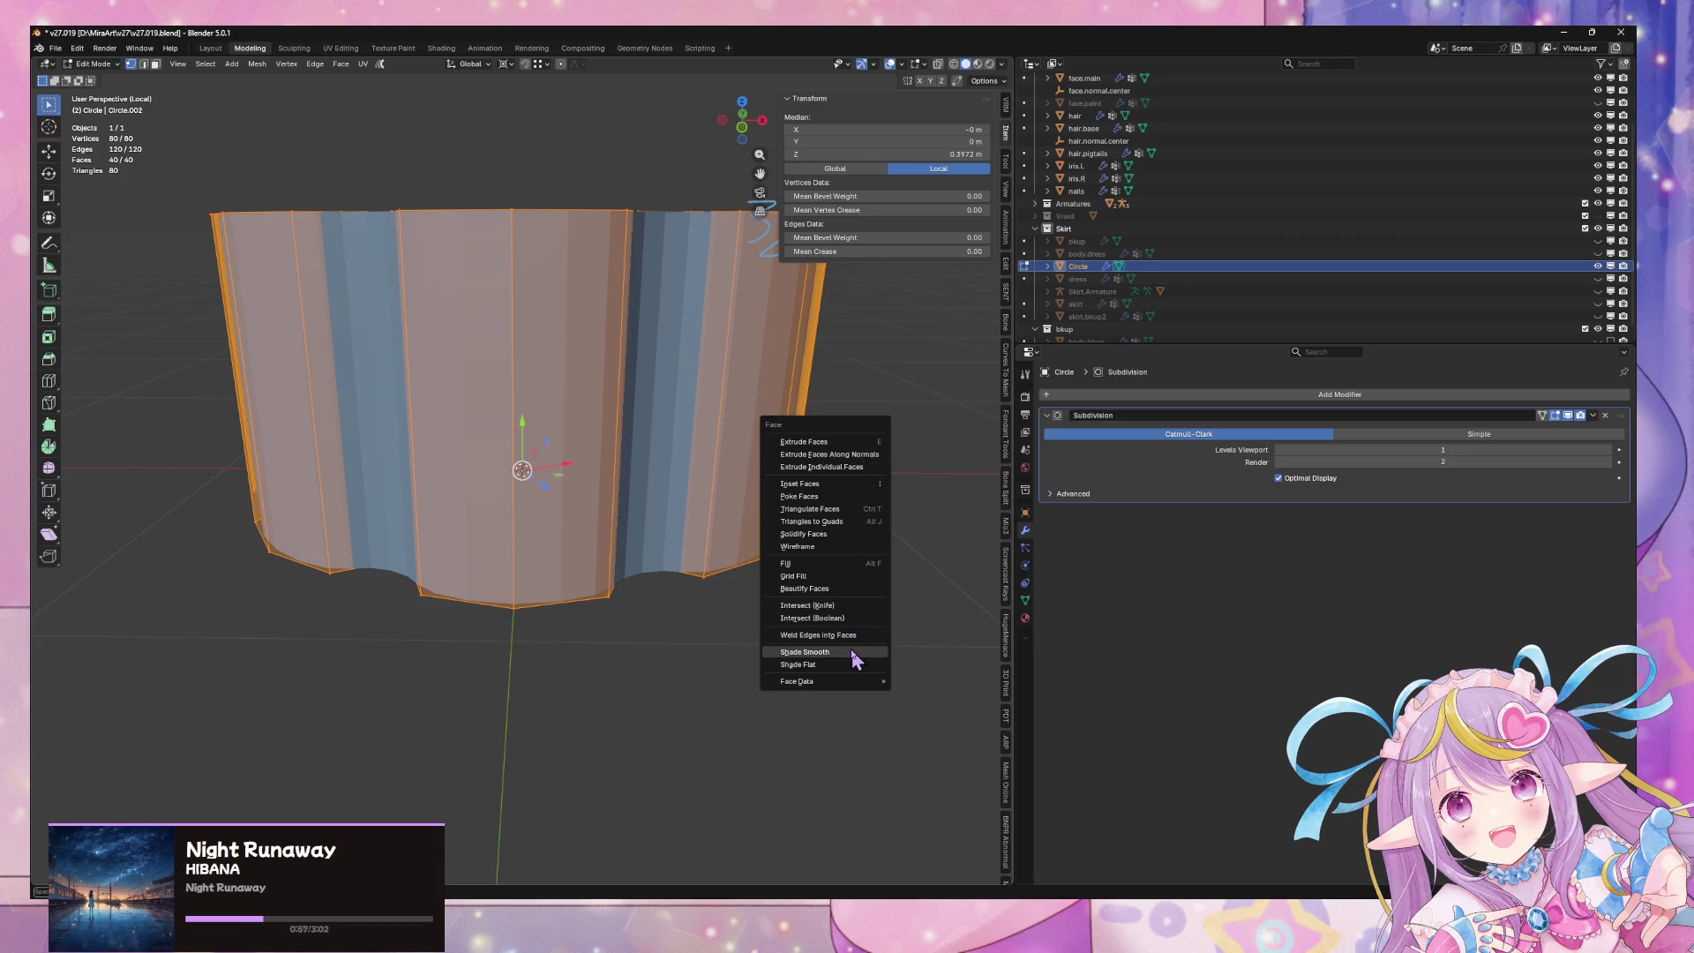
left_click(855, 653)
mouse_move(825, 455)
middle_mouse_down()
mouse_move(817, 495)
mouse_move(835, 458)
middle_mouse_up()
Step: Select the top edge loop, set the scaling pivot, and shrink the rim into a cone
key("2")
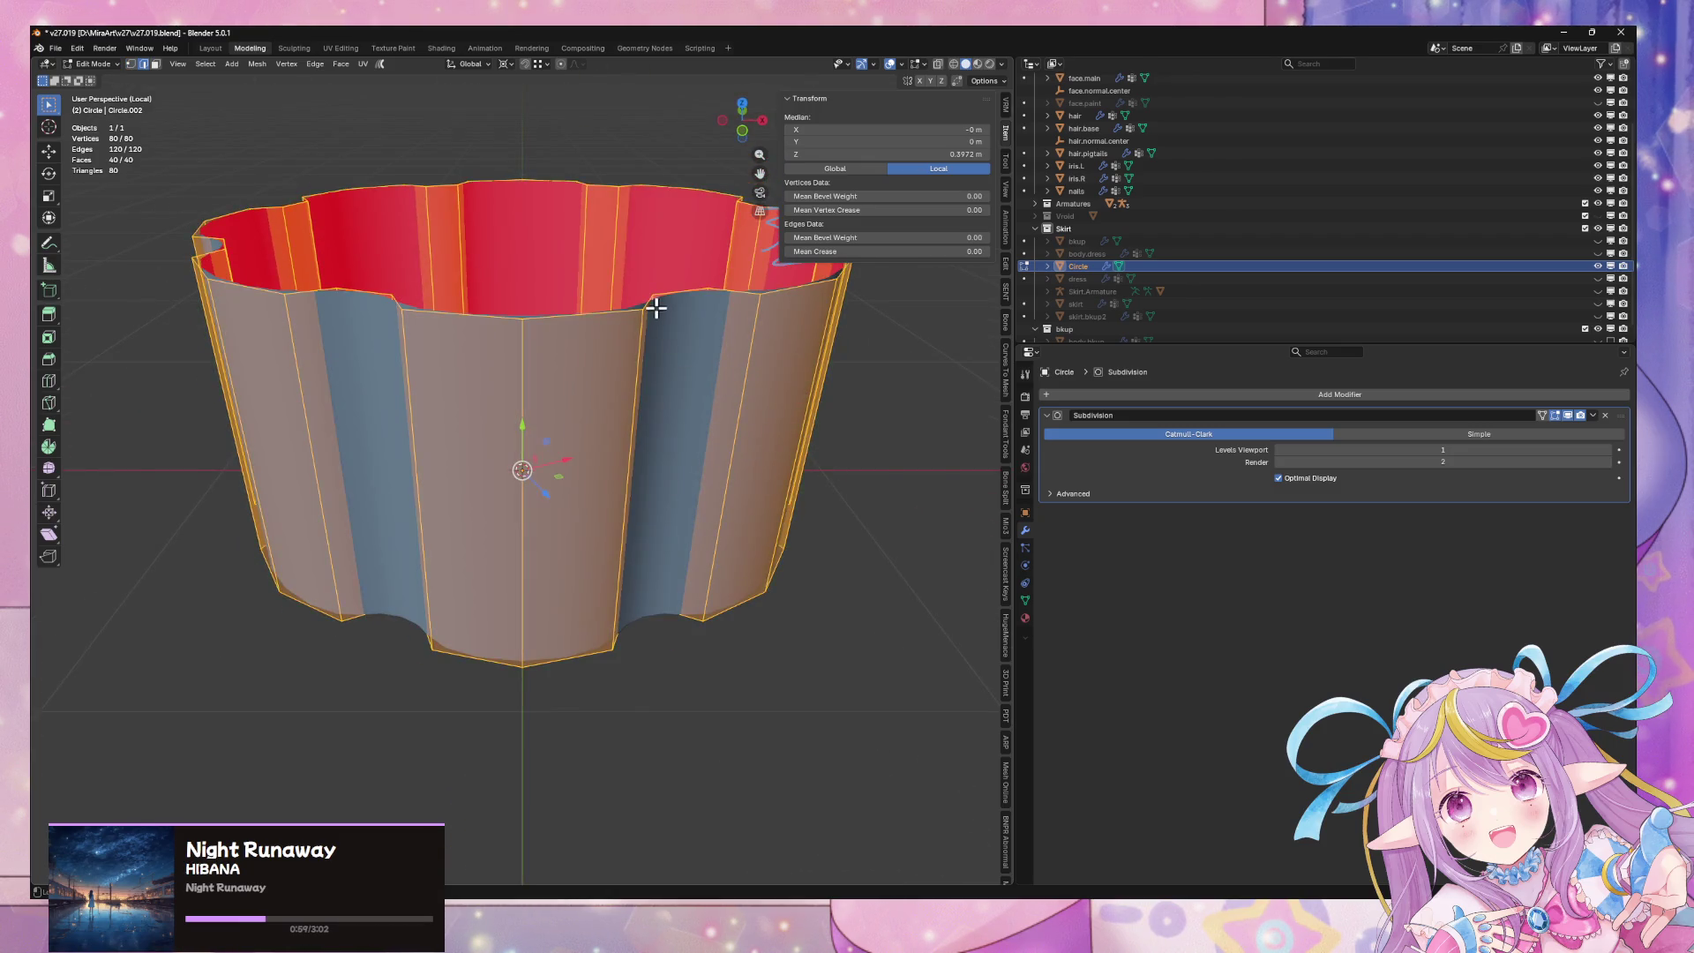
left_click(662, 298)
left_click(661, 293, "alt")
key("s")
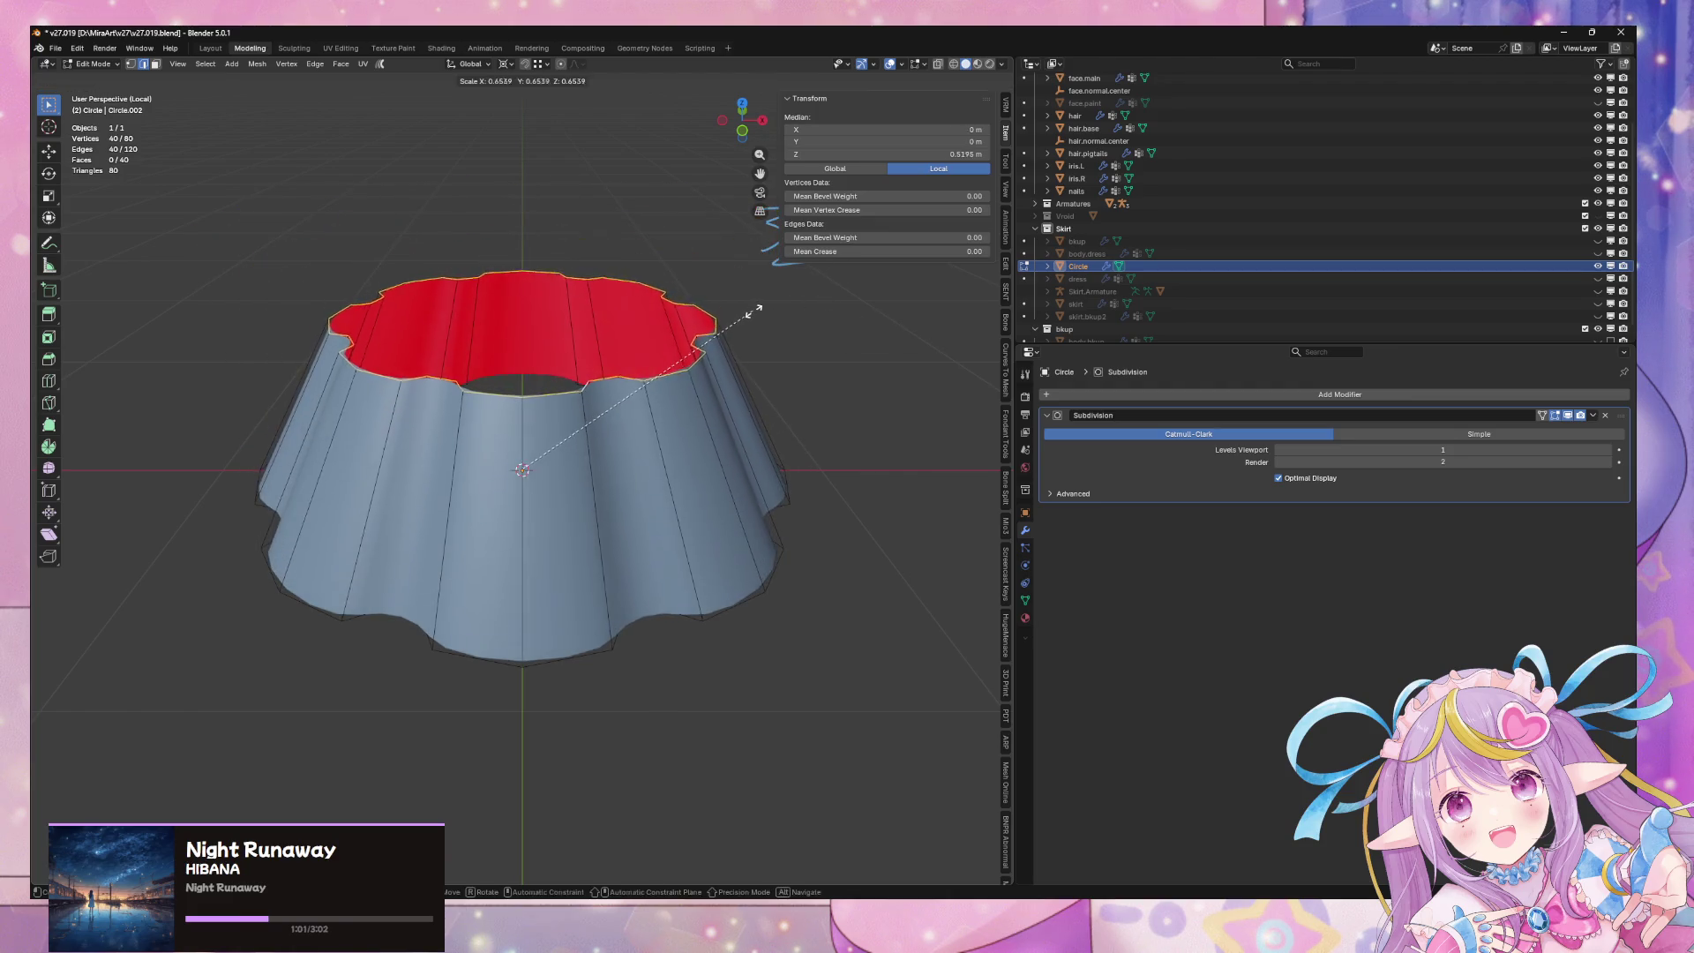
key("Escape")
left_click(506, 65)
left_click(524, 115)
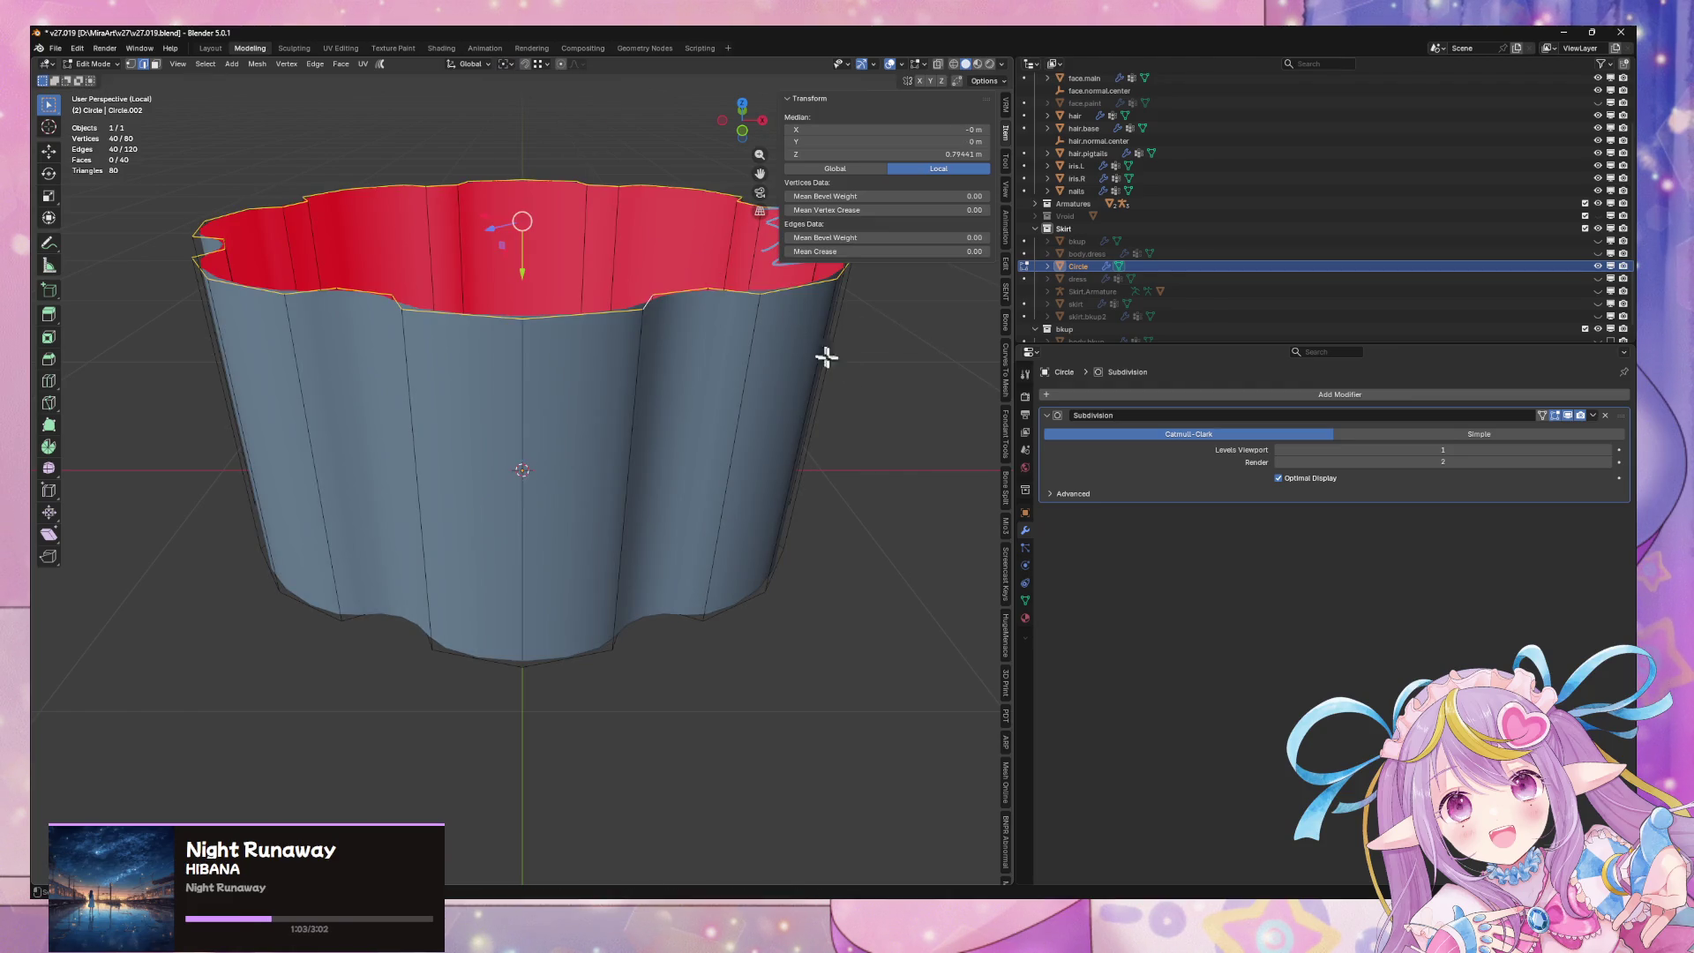
key("s")
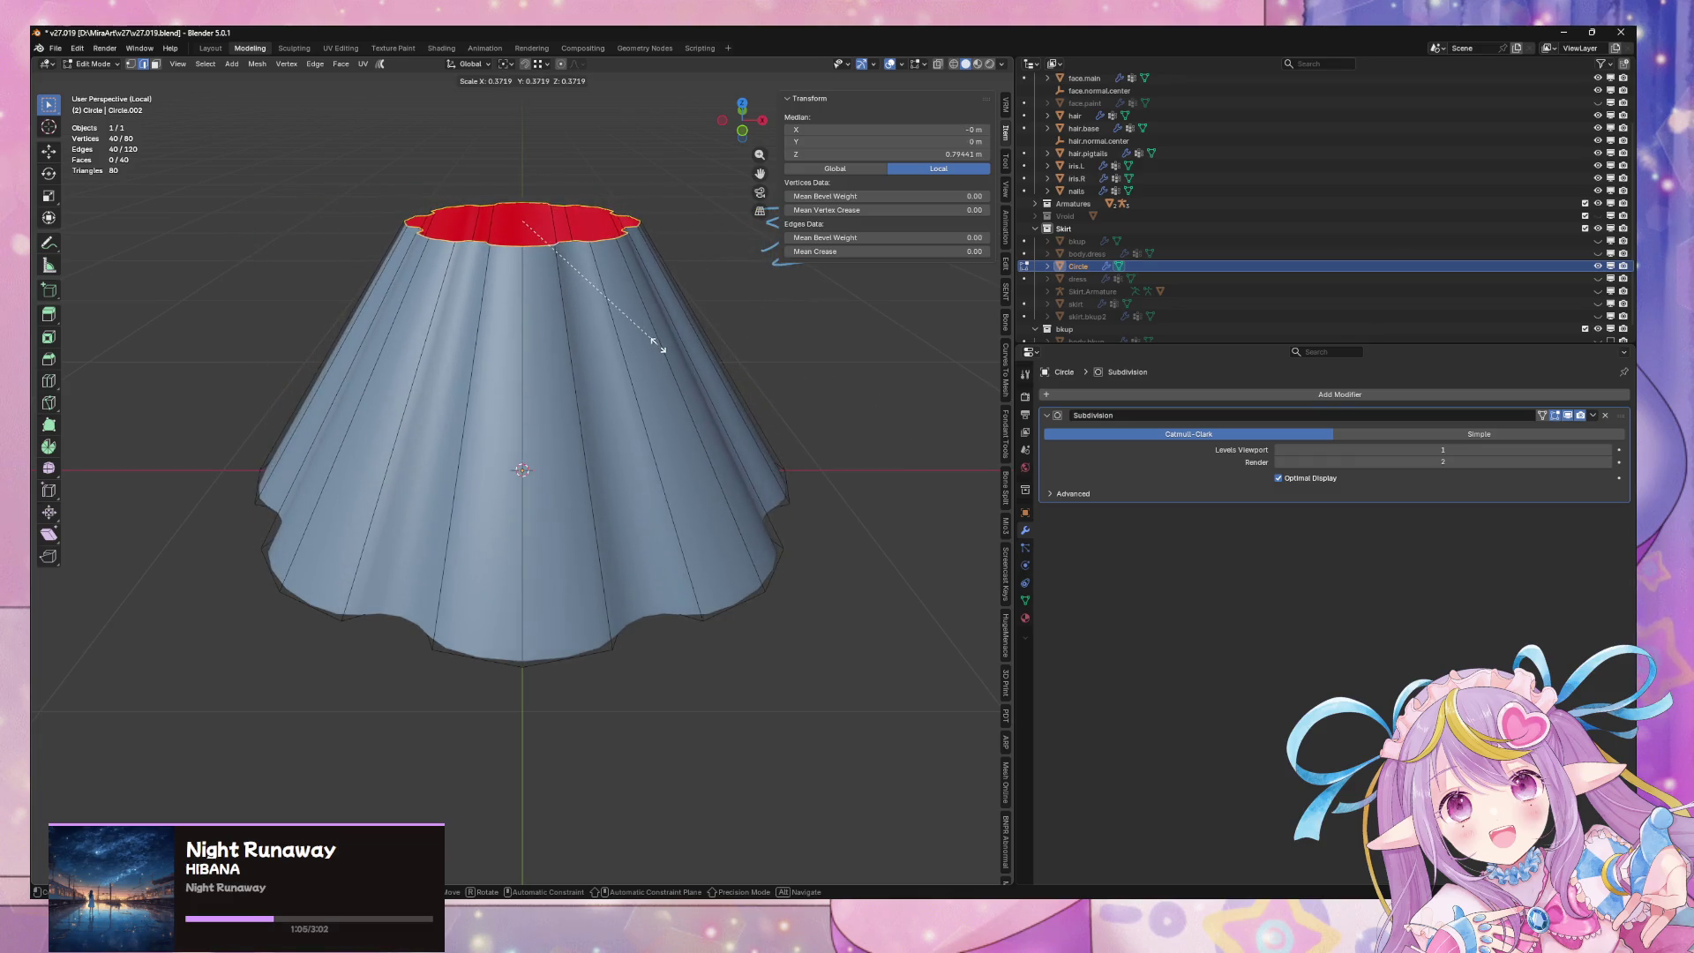
left_click(658, 362)
mouse_move(657, 362)
middle_mouse_down()
mouse_move(749, 332)
mouse_move(767, 300)
mouse_move(865, 574)
mouse_move(718, 246)
mouse_move(886, 290)
mouse_move(890, 371)
mouse_move(952, 447)
mouse_move(725, 403)
middle_mouse_up()
key("s")
left_click(763, 368)
Step: Return to Object Mode to view the smooth, subdivided flared skirt
key("Tab")
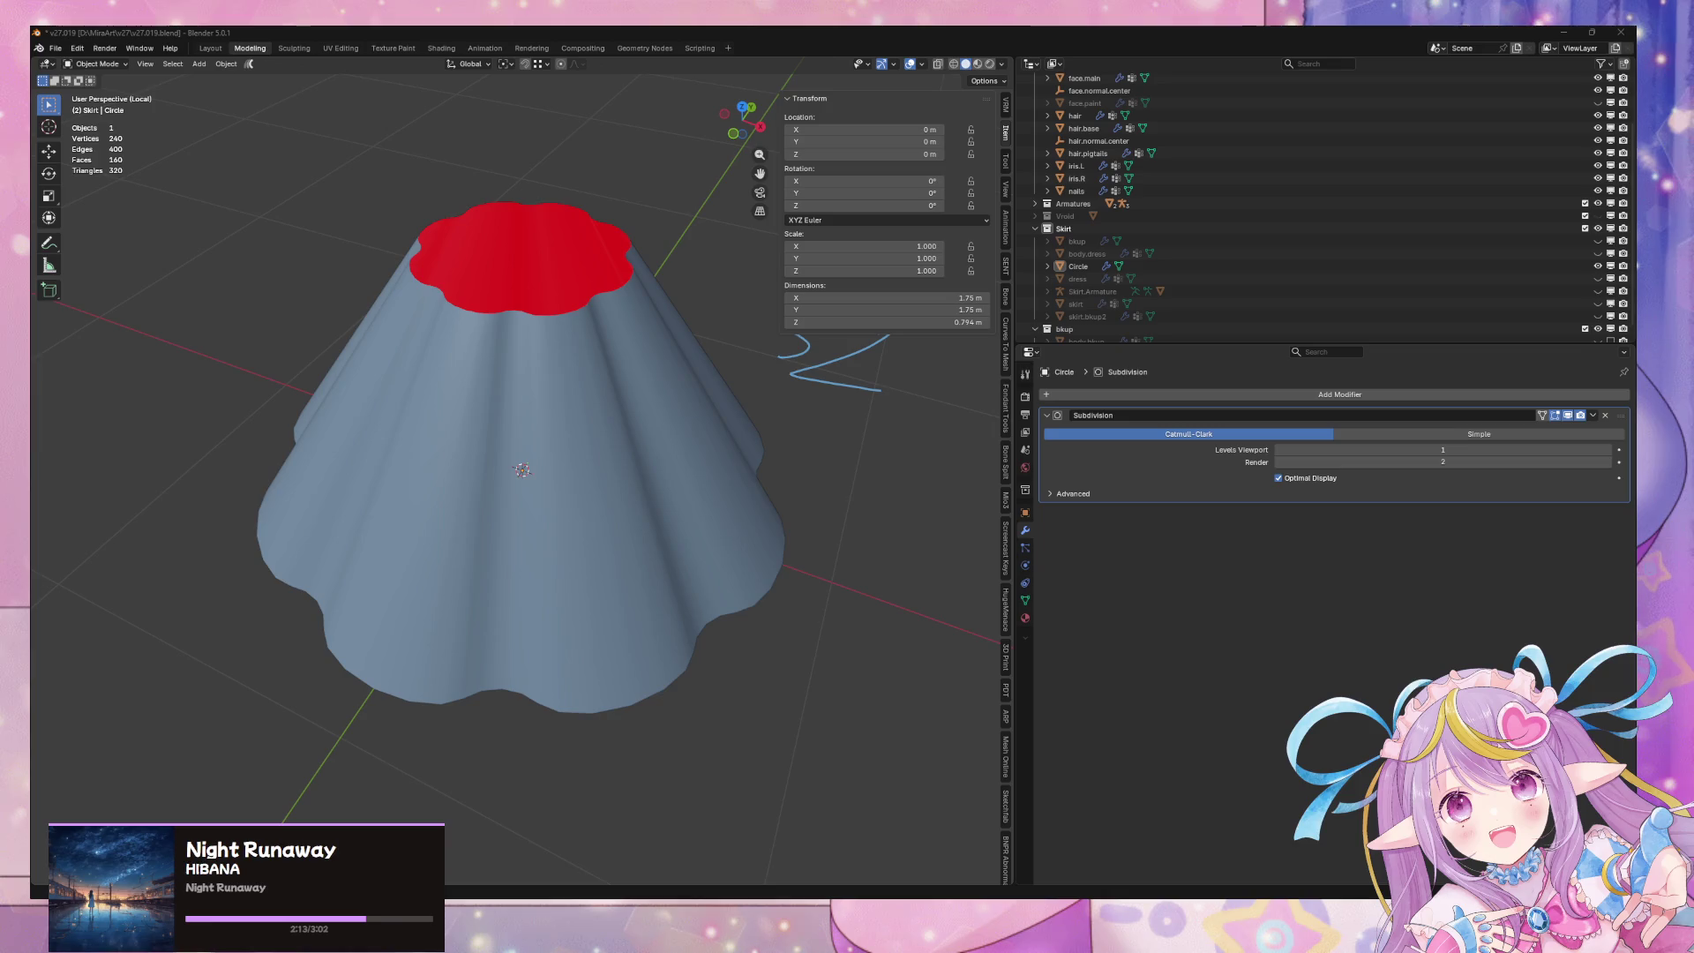
Step: Enter Edit Mode on the skirt in face select, keeping only the top ring selected
left_click(612, 389)
mouse_move(696, 393)
middle_mouse_down()
mouse_move(670, 379)
mouse_move(639, 427)
mouse_move(627, 359)
middle_mouse_up()
key("Tab")
scroll(617, 361, "up", 3)
scroll(628, 359, "down", 3)
scroll(652, 338, "up", 1)
key("3")
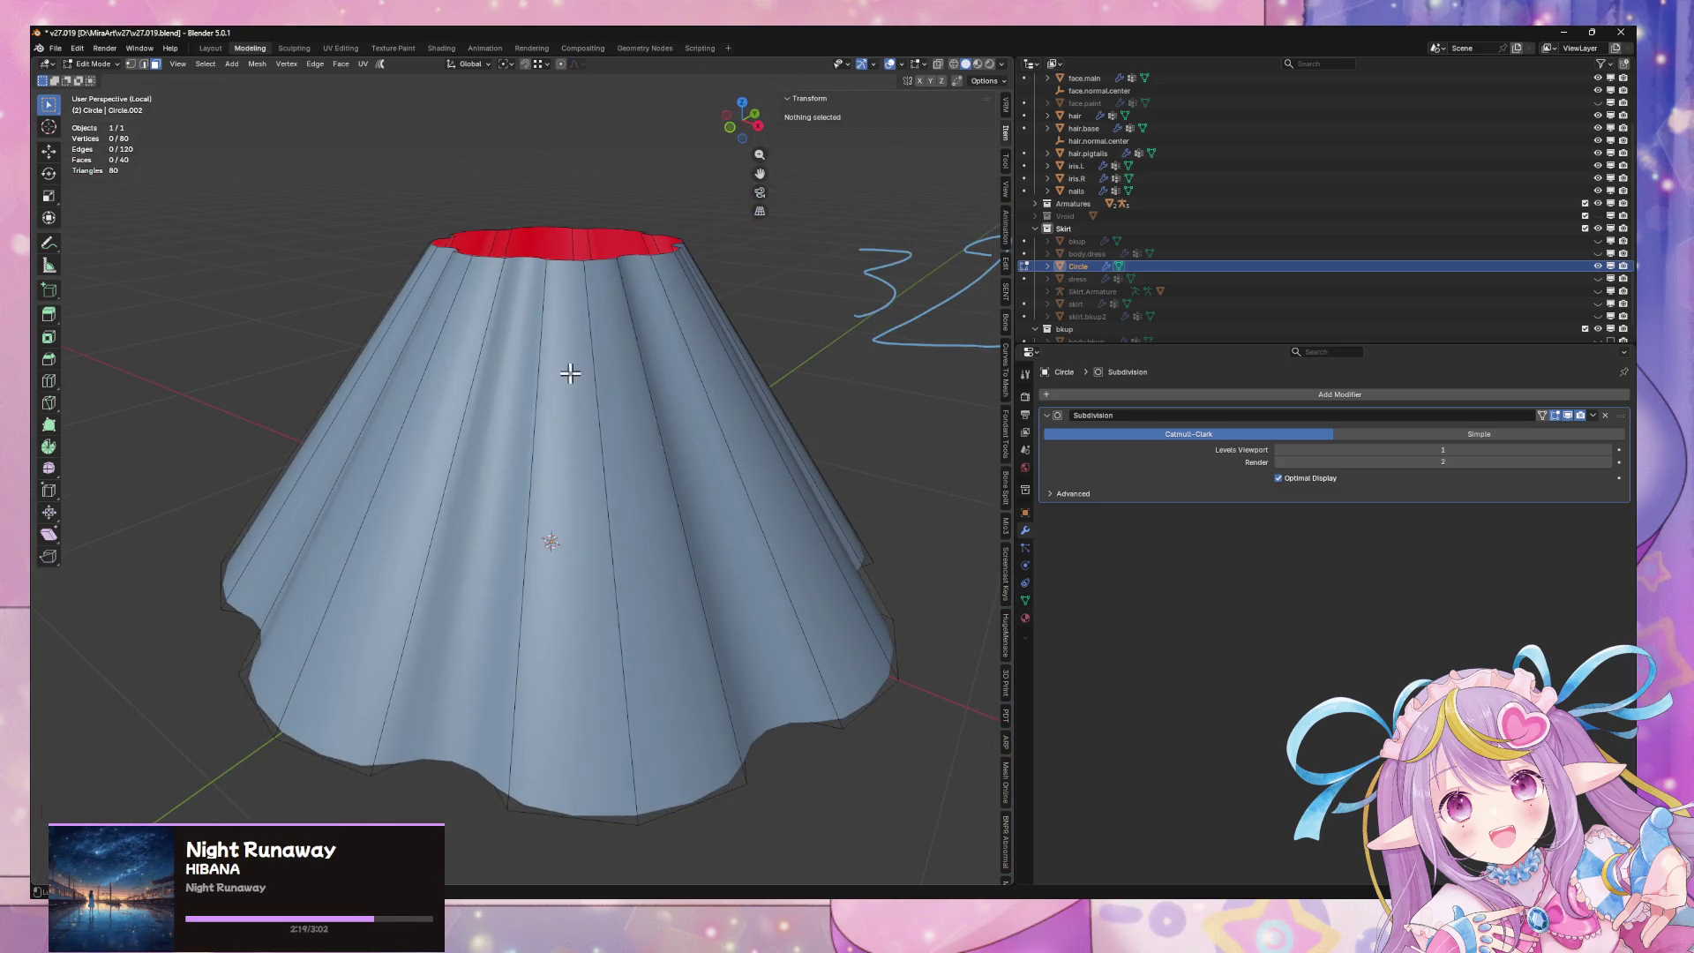
key("a")
key("ctrl+z")
key("ctrl+z")
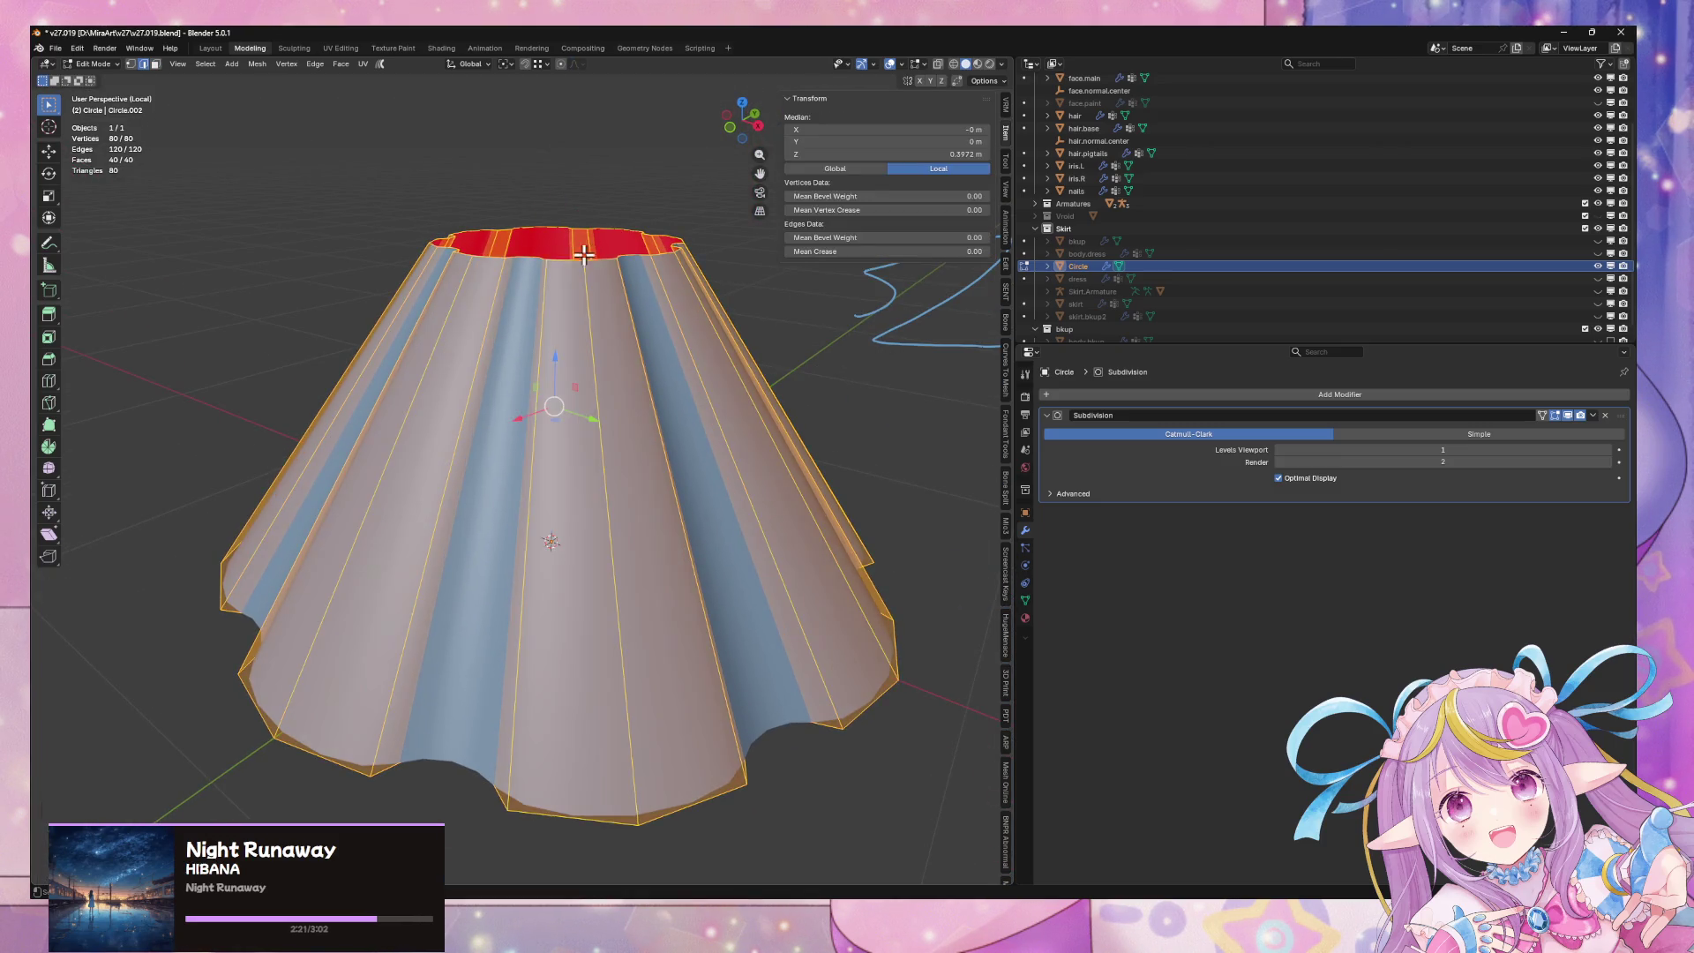
Step: Scale the top ring narrower and check the skirt from above in Object Mode
key("s")
left_click(829, 283)
key("Tab")
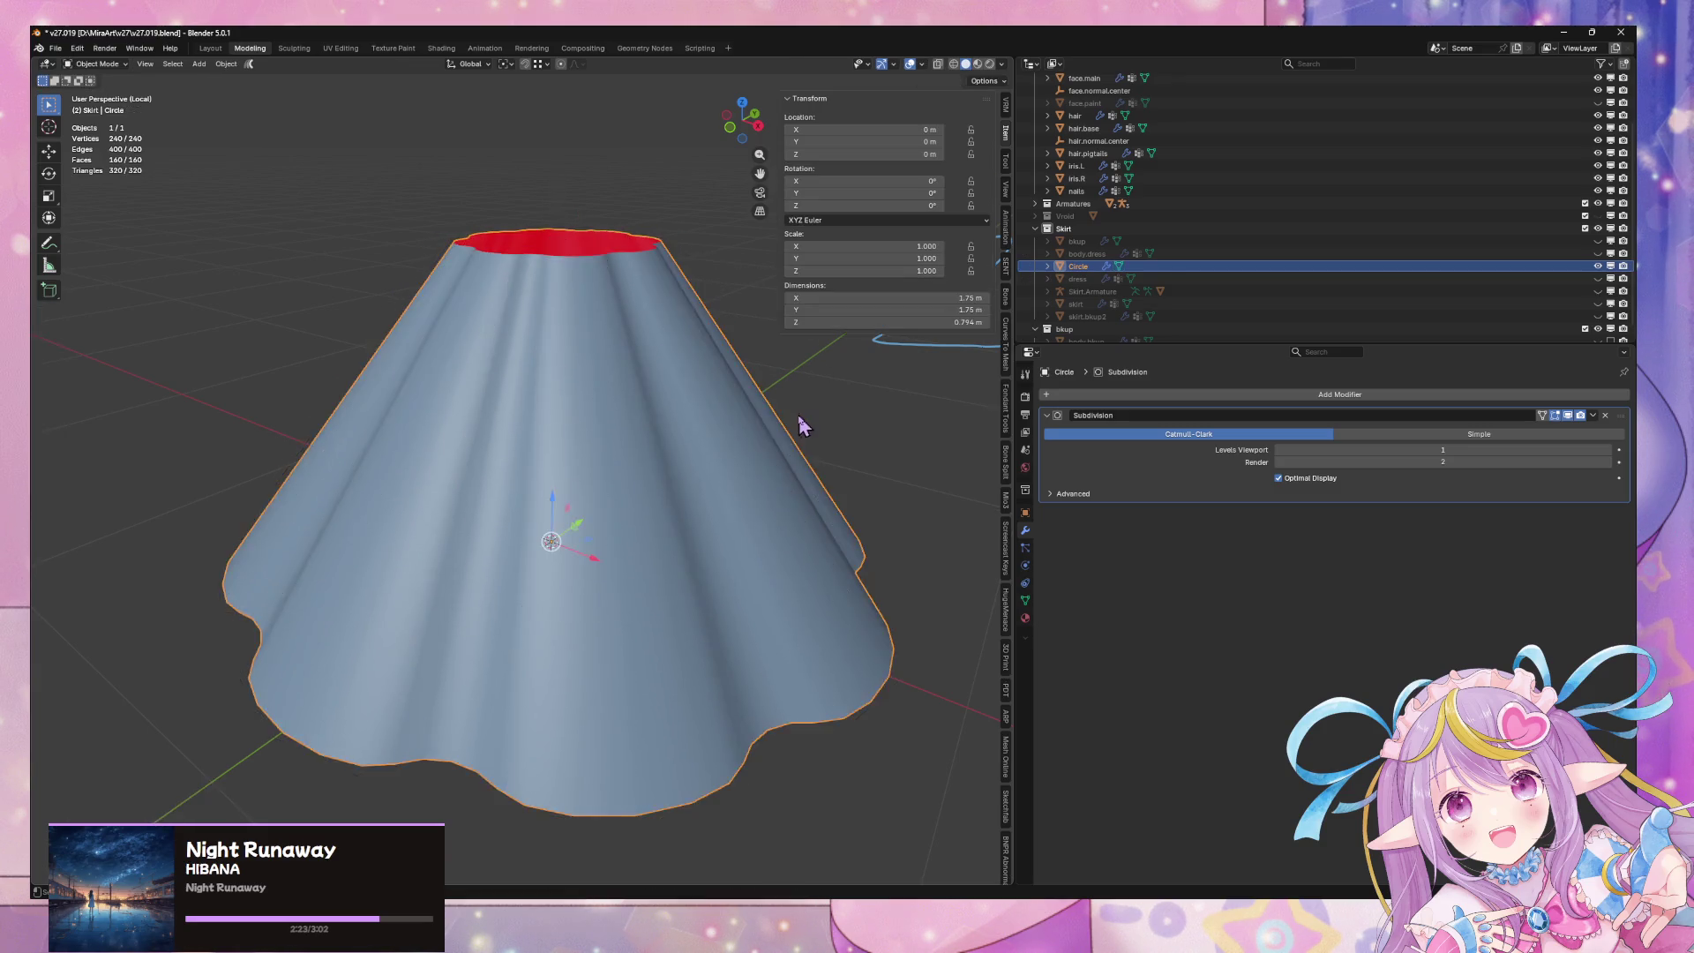
scroll(797, 423, "down", 2)
mouse_move(798, 424)
middle_mouse_down()
mouse_move(775, 377)
mouse_move(766, 465)
mouse_move(718, 488)
middle_mouse_up()
Step: Delete the skirt's faces, leaving only the flat 40-vertex wavy hem outline
key("Tab")
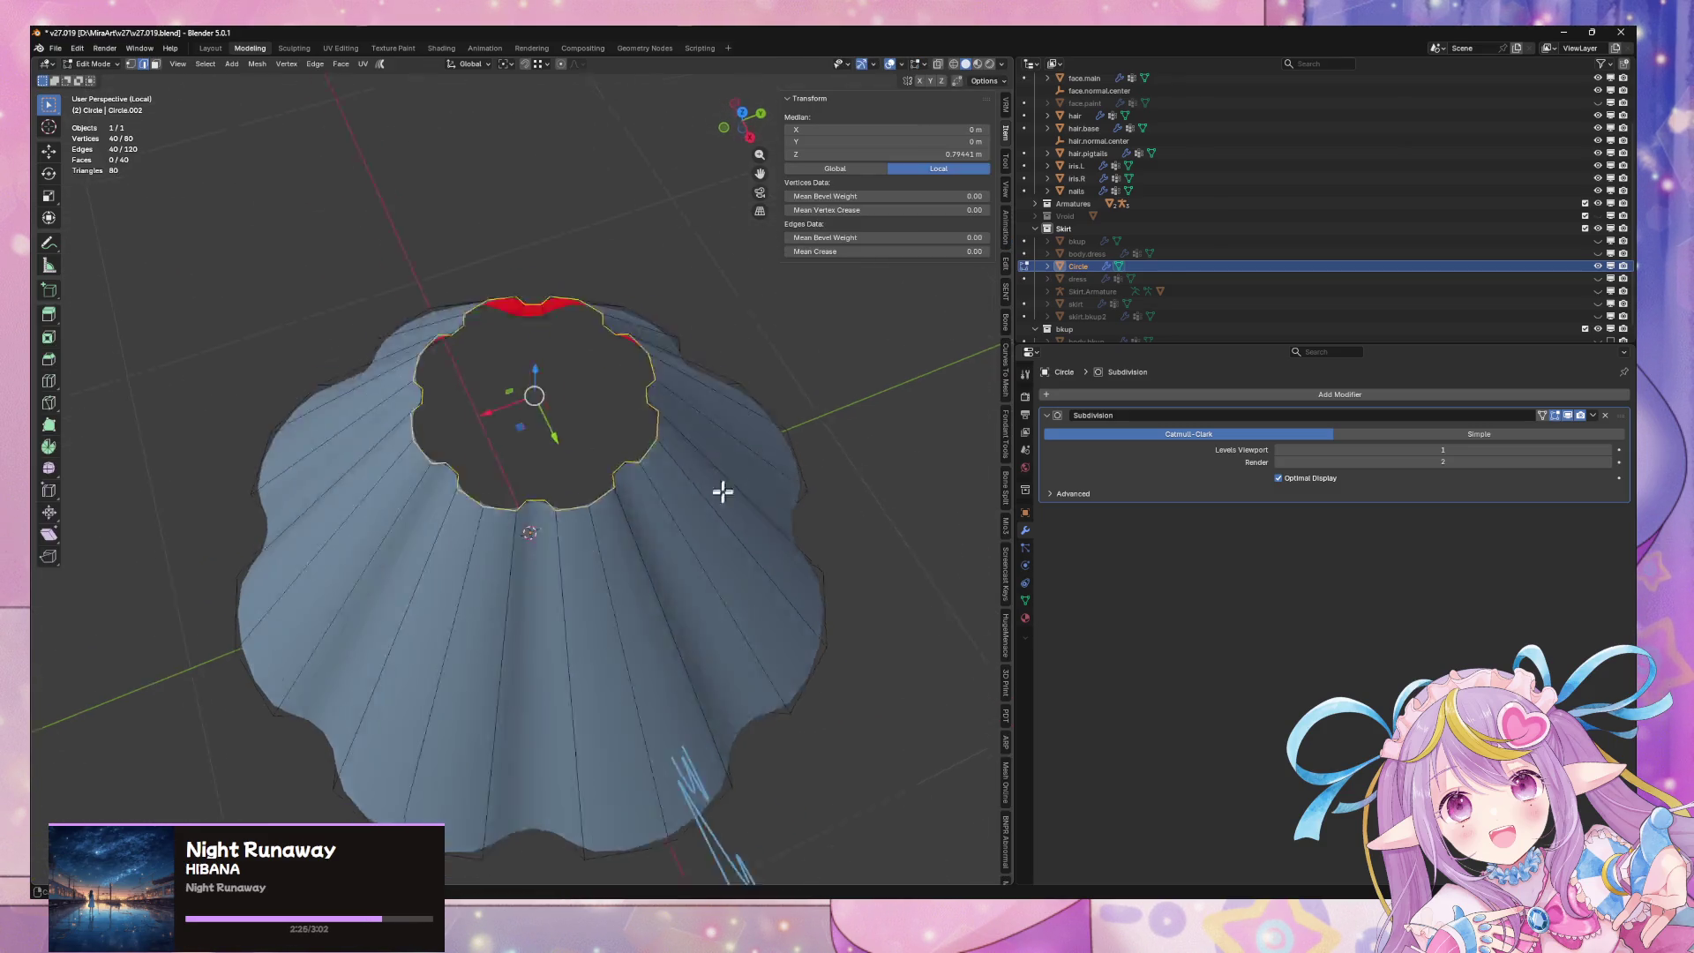
scroll(720, 498, "up", 3)
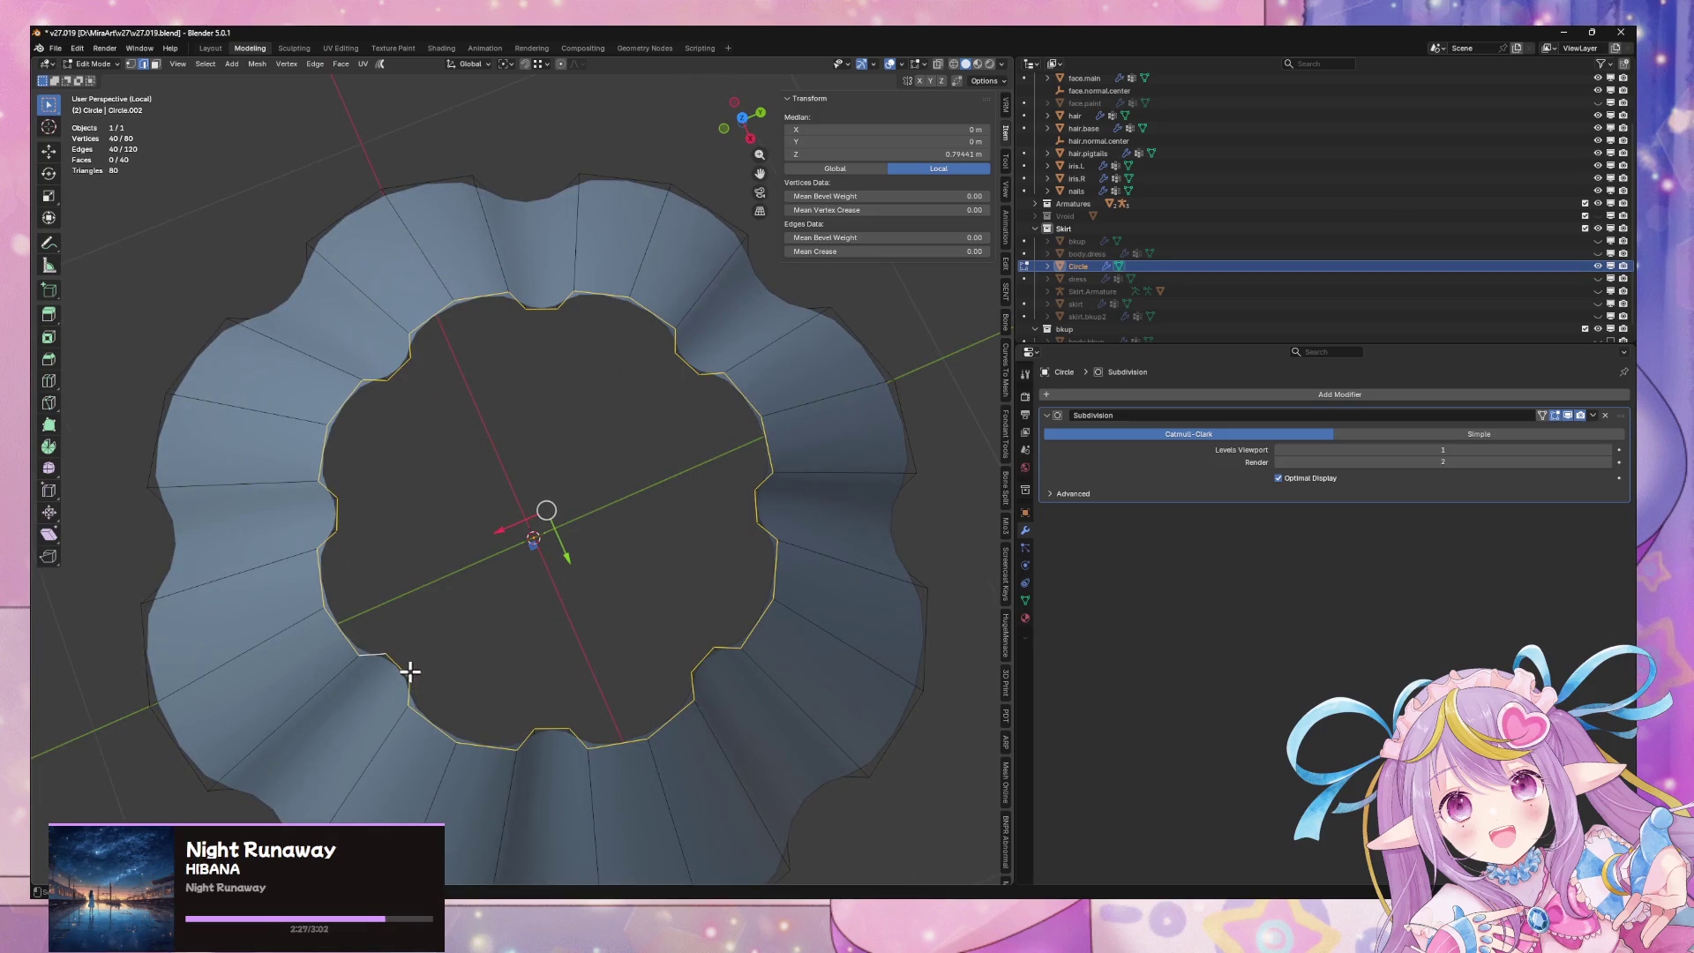
mouse_move(408, 673)
middle_mouse_down()
mouse_move(352, 500)
mouse_move(461, 405)
mouse_move(486, 315)
mouse_move(473, 283)
mouse_move(469, 446)
middle_mouse_up()
key("3")
left_click(295, 522)
key("2")
key("a")
left_click(522, 432, "alt")
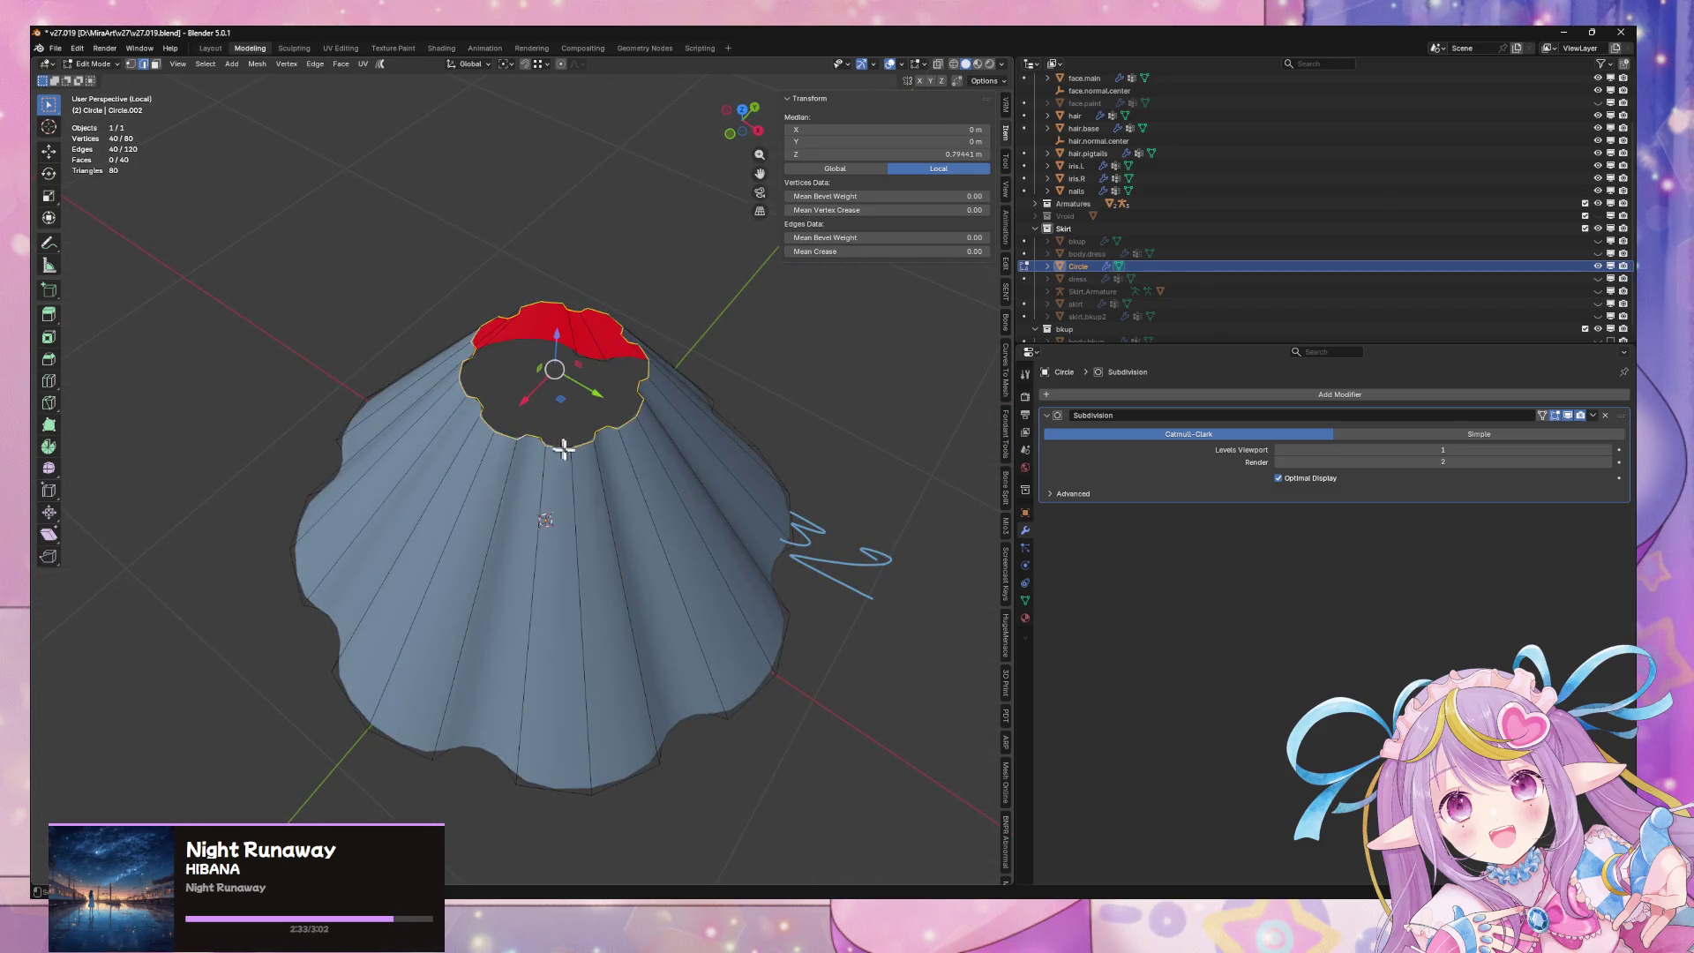
key("x")
left_click(529, 468)
middle_click_drag(651, 529, 646, 624)
Step: Raise the Subdivision modifier's Levels Viewport to 2
key("Tab")
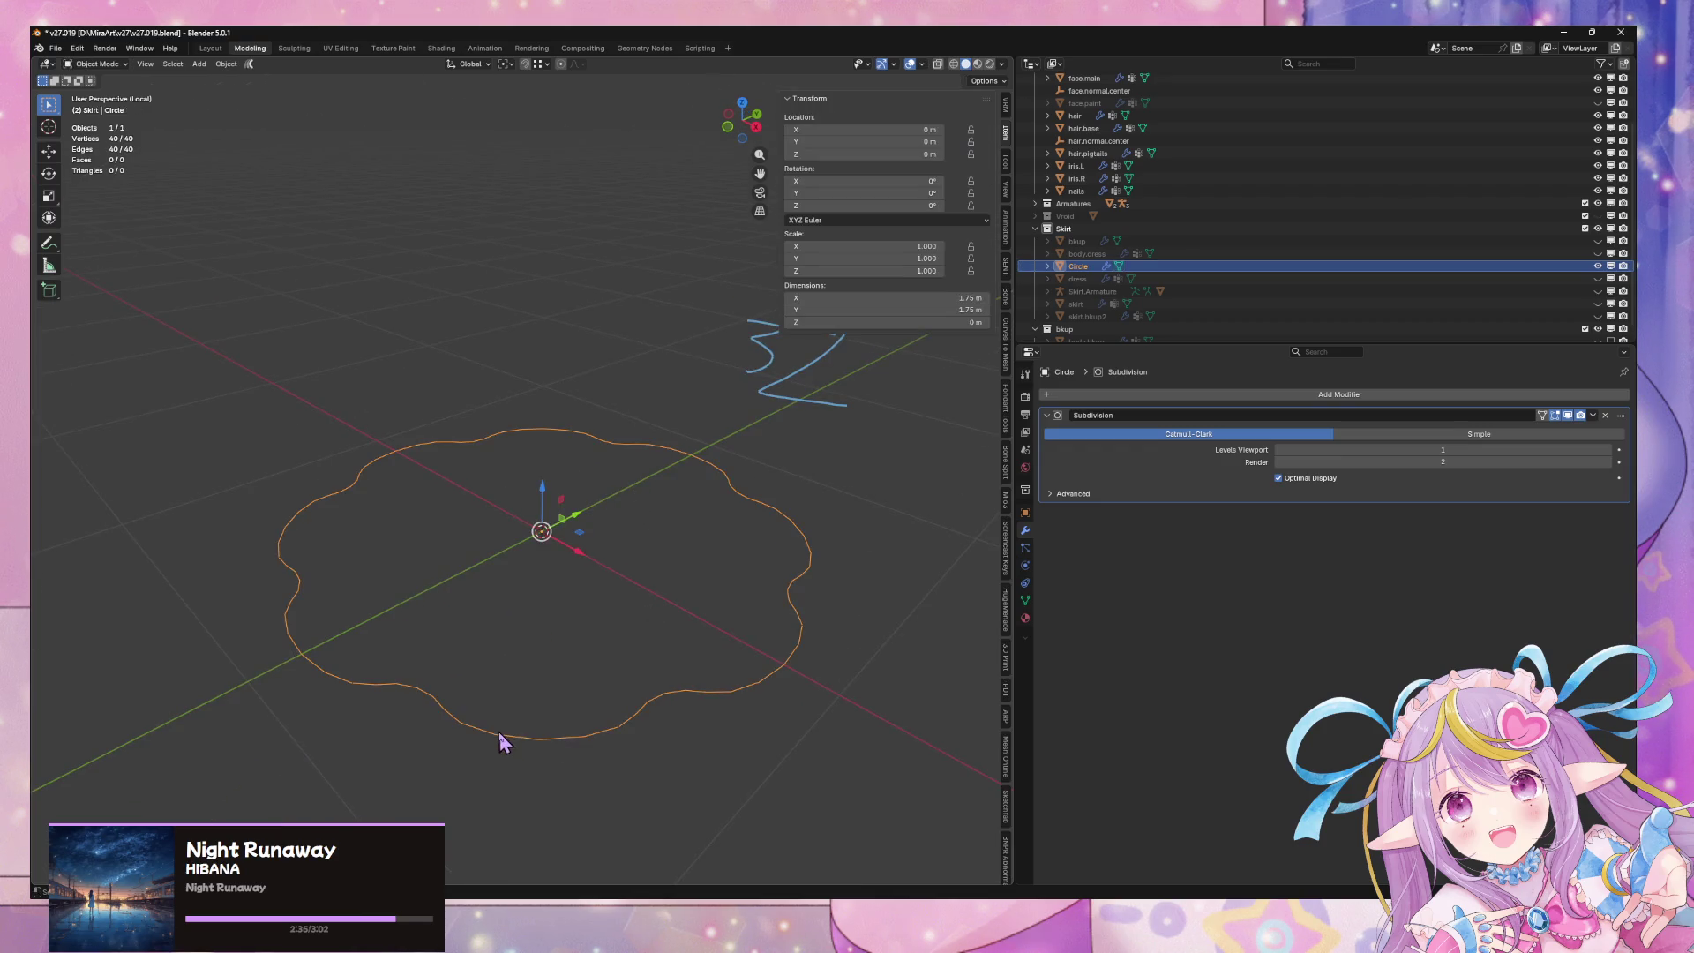
mouse_move(527, 517)
middle_mouse_down()
mouse_move(843, 570)
mouse_move(757, 583)
middle_mouse_up()
left_click(1595, 450)
Step: In vertex select, dissolve one outline vertex with Ctrl+X as a trial, undoing and redoing it
key("Tab")
mouse_move(601, 670)
middle_mouse_down()
mouse_move(484, 643)
mouse_move(397, 680)
middle_mouse_up()
key("1")
left_click(397, 680)
key("ctrl+x")
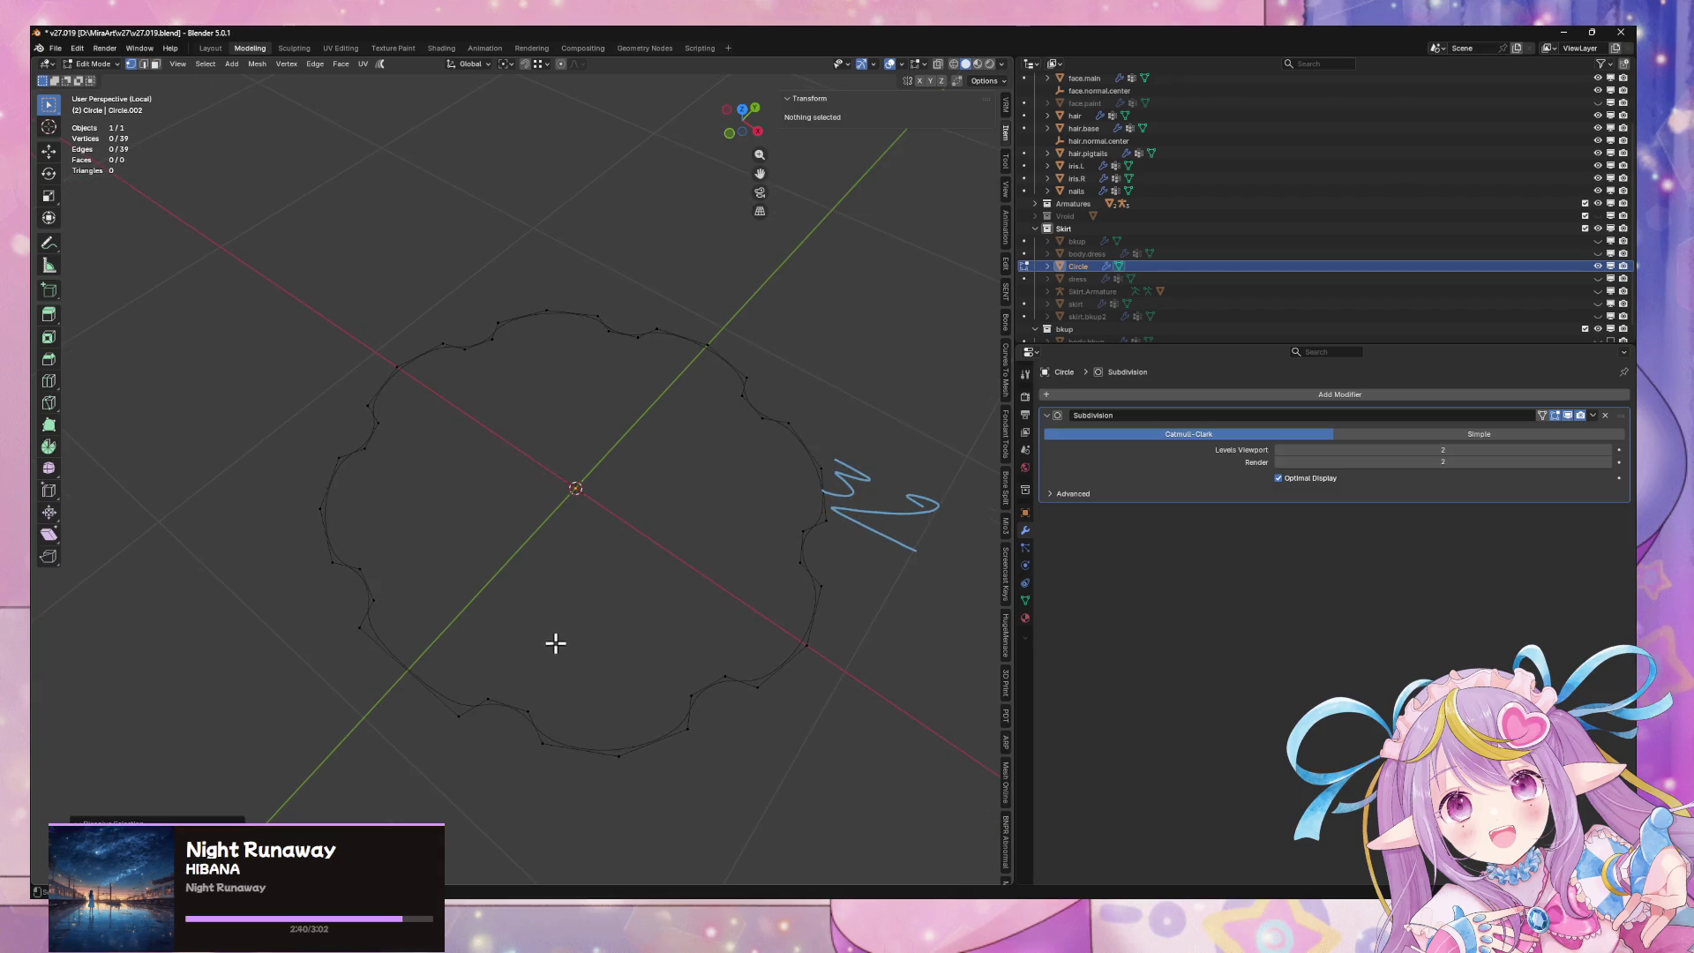
key("ctrl+z")
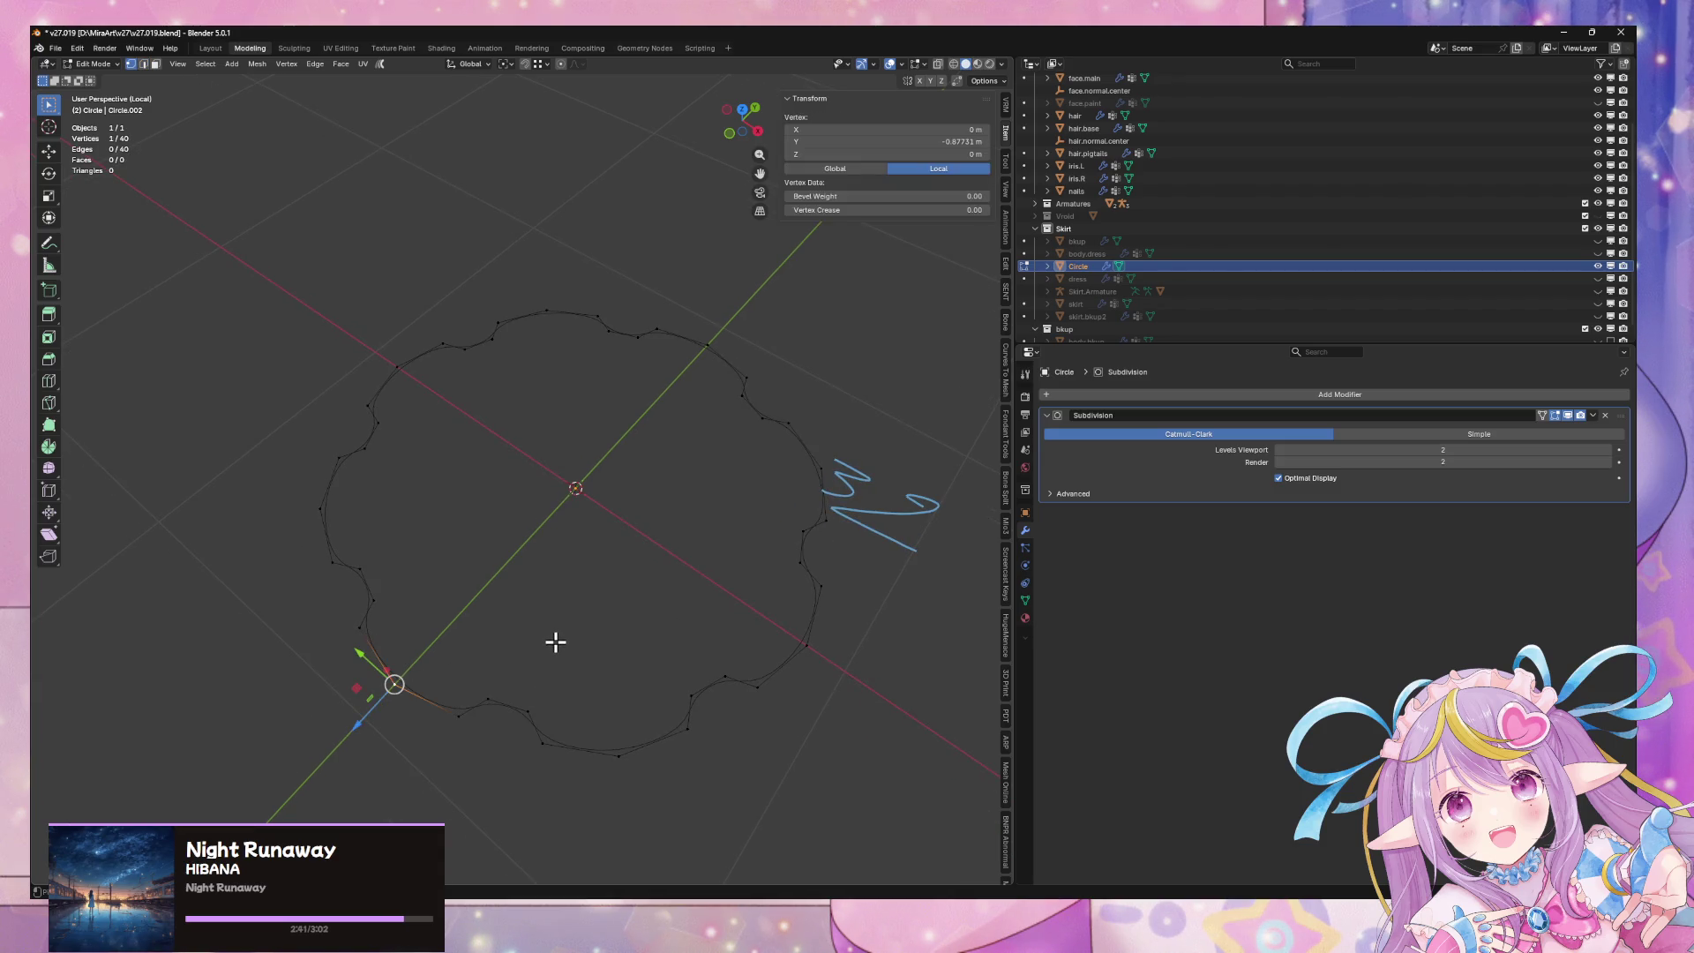
key("ctrl+shift+z")
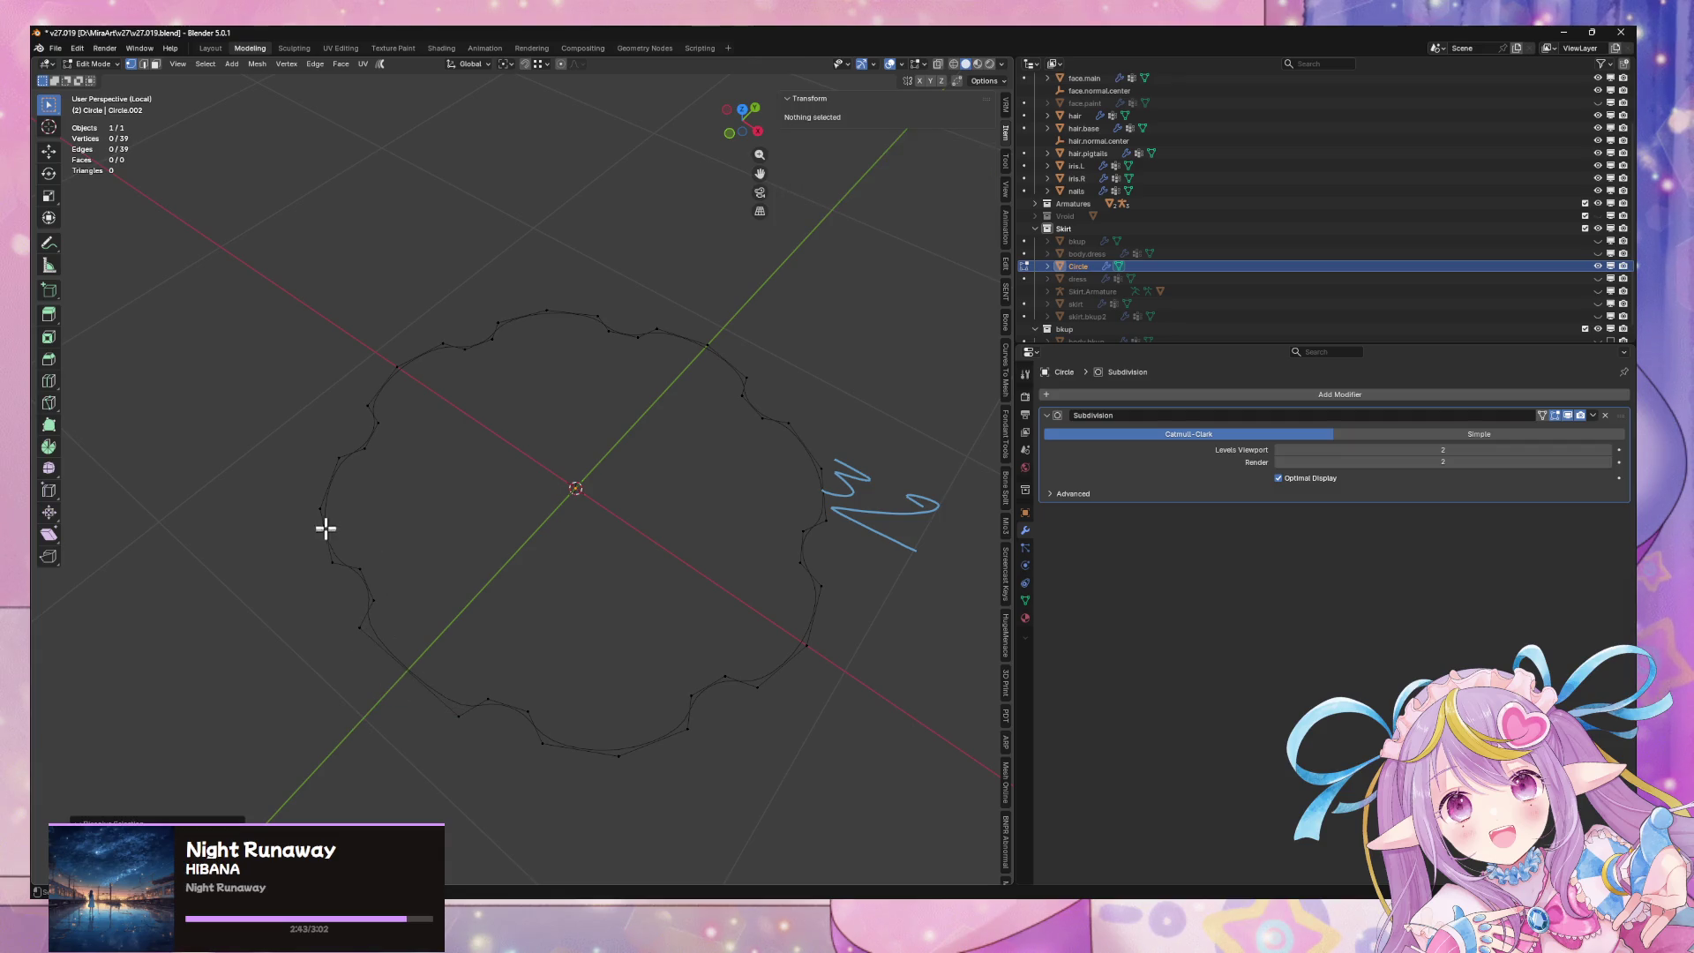
Step: Select seven evenly spaced vertices around the wavy outline
left_click(323, 512)
left_click(397, 367, "shift")
left_click(547, 310, "shift")
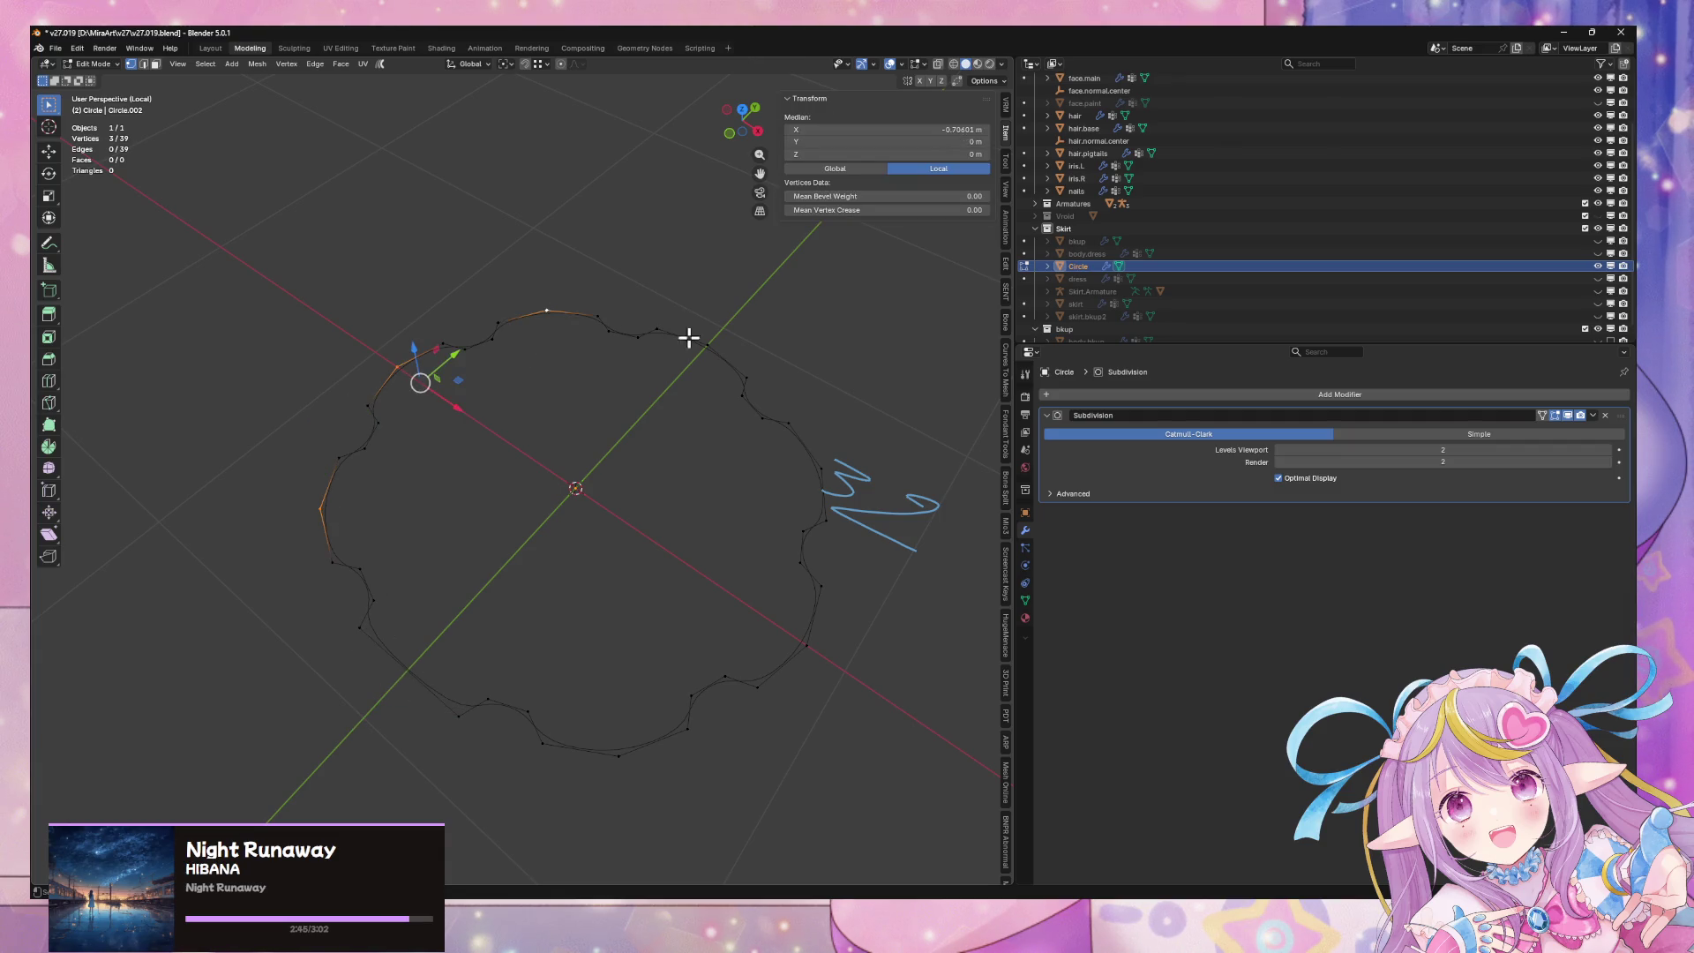
left_click(706, 345, "shift")
left_click(820, 467, "shift")
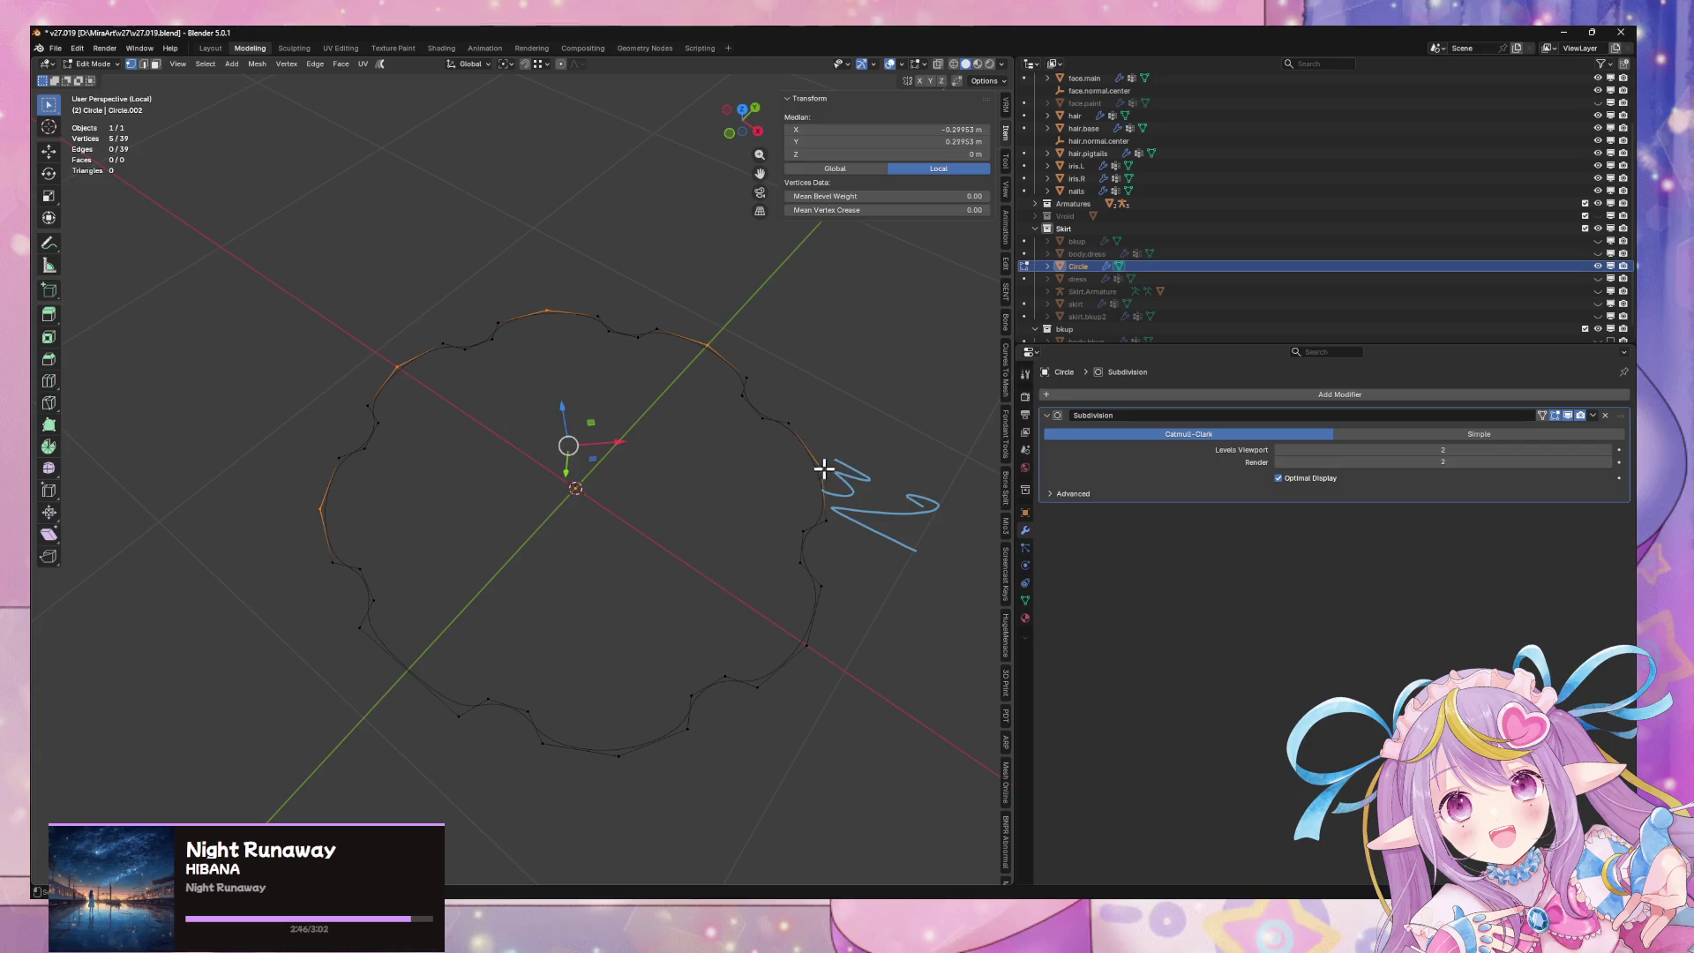
left_click(806, 644, "shift")
left_click(618, 756, "shift")
Step: Dissolve the seven selected vertices, then select eight spaced edges around the outline
key("ctrl+x")
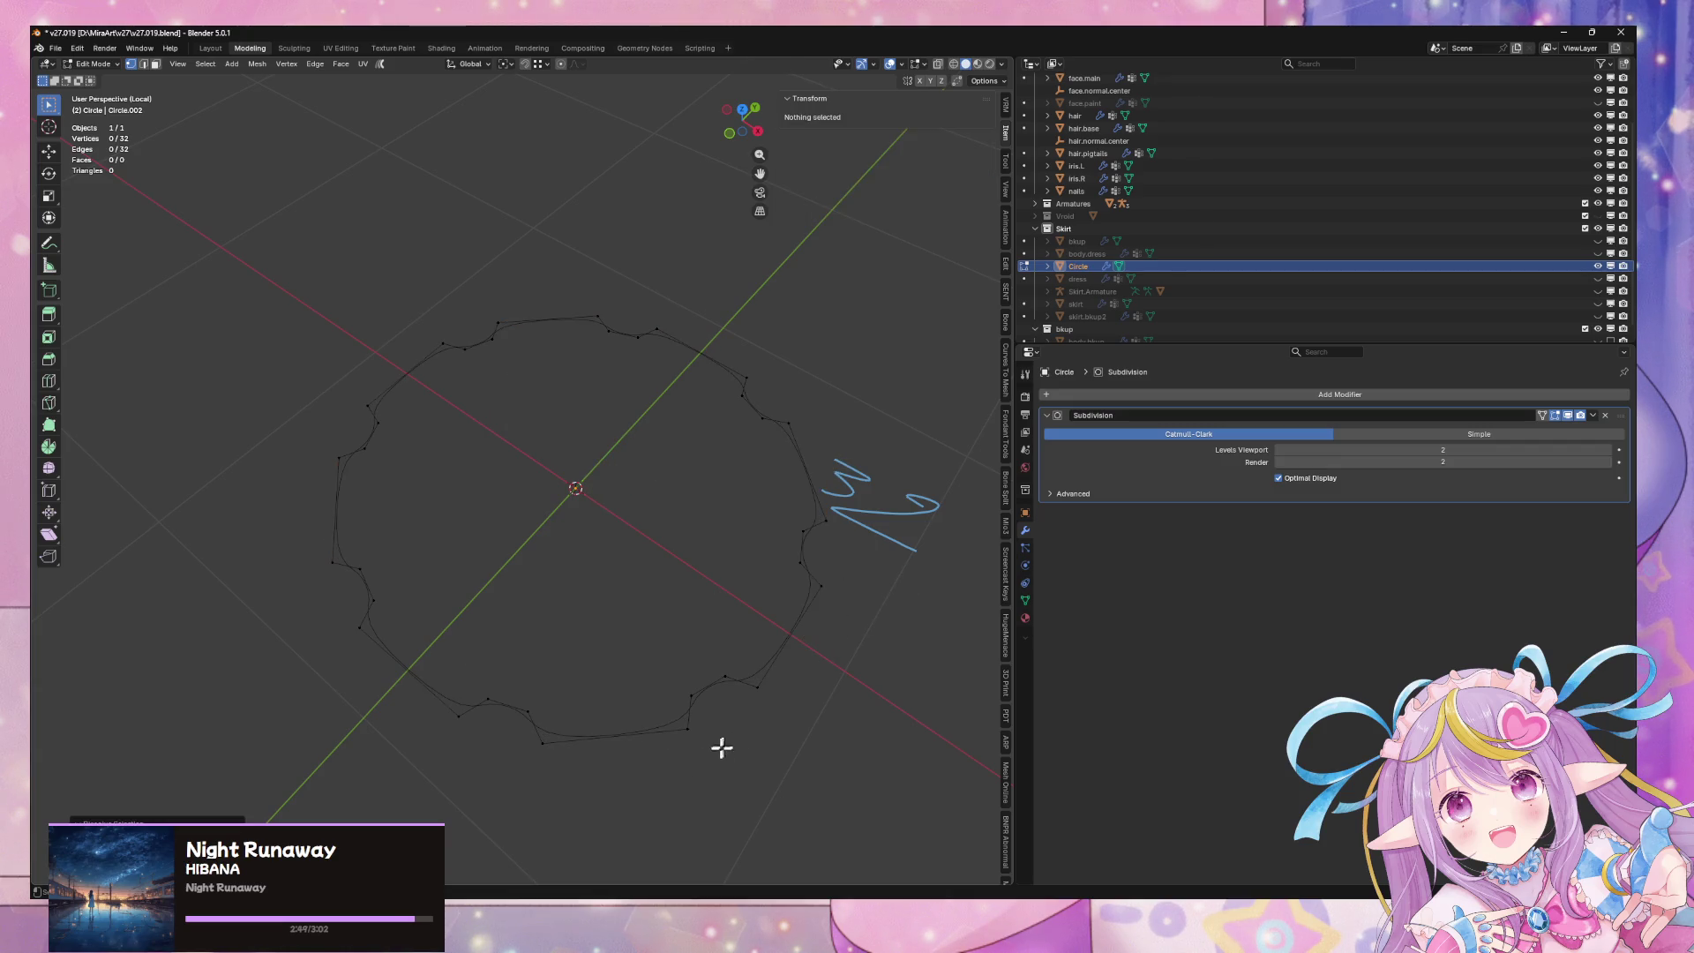
key("2")
left_click(625, 736)
left_click(434, 692, "shift")
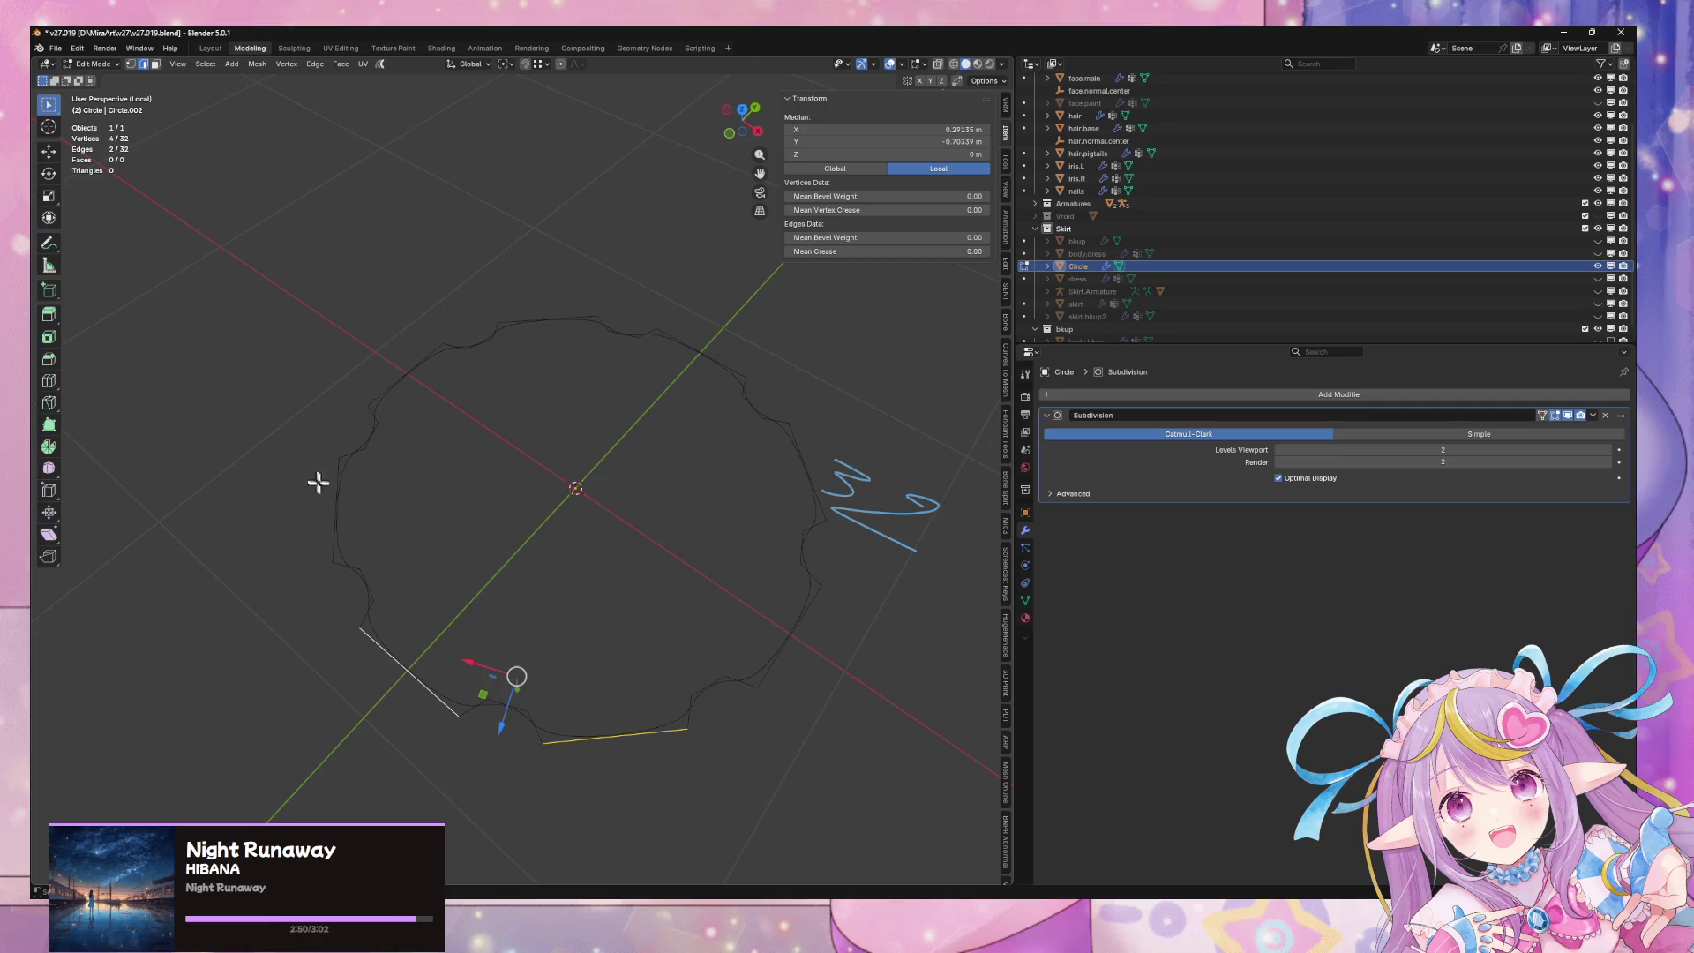
left_click(336, 508, "shift")
left_click(425, 357, "shift")
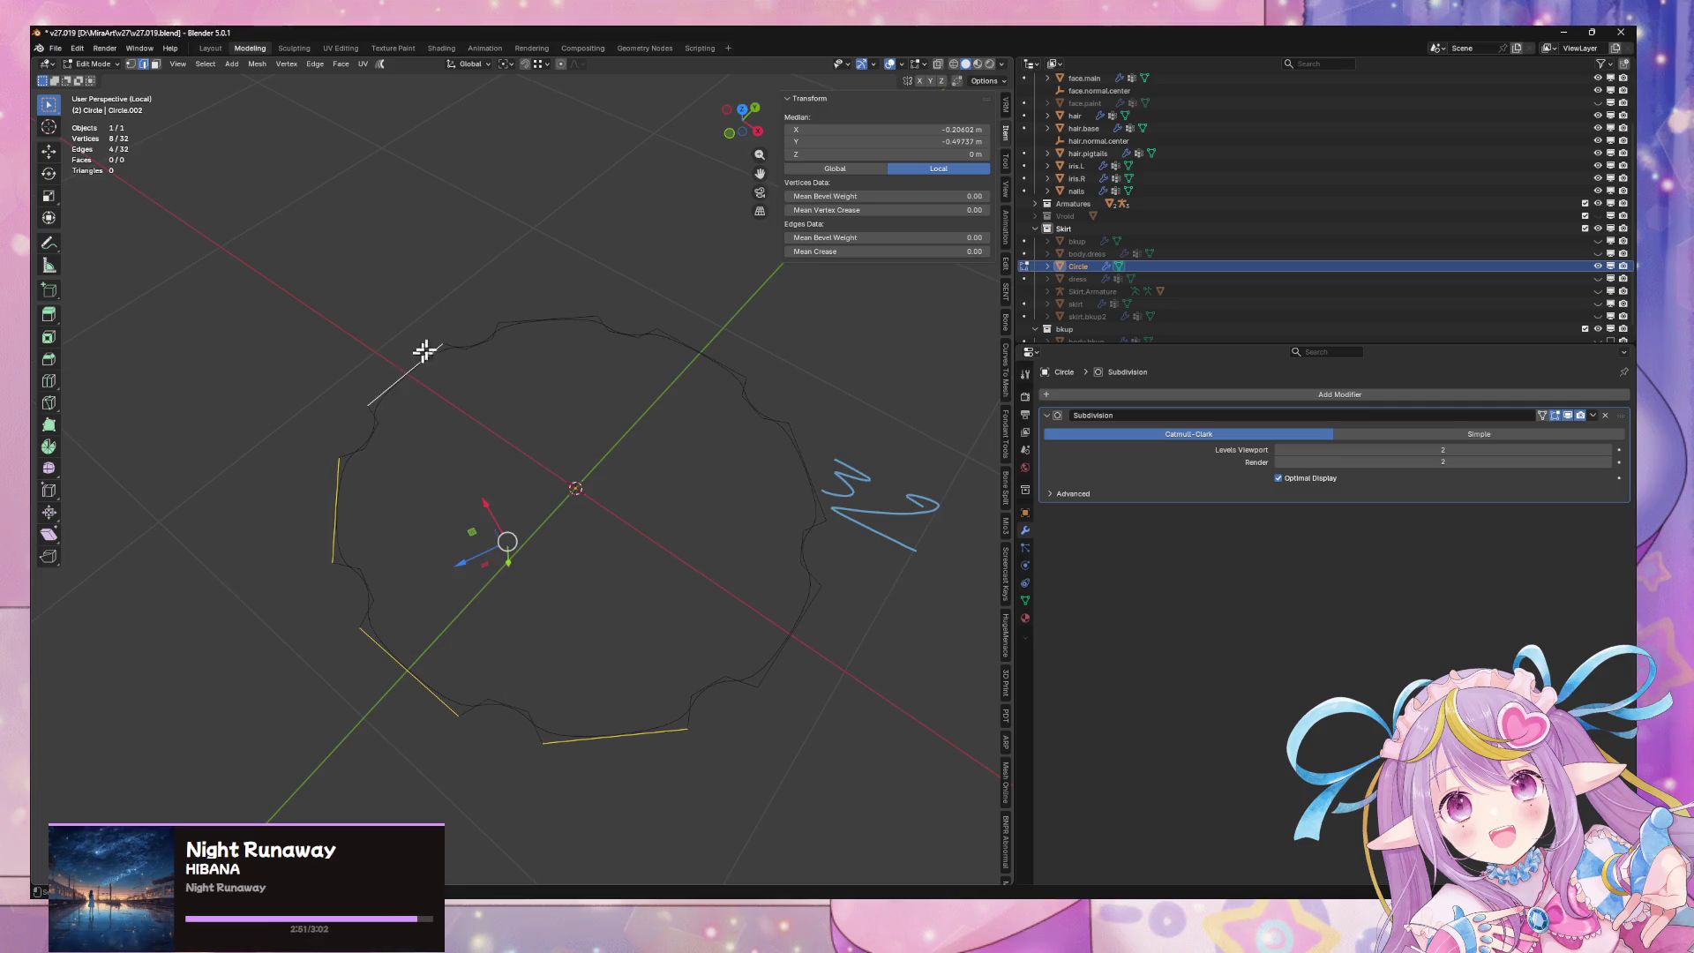
left_click(589, 315, "shift")
left_click(732, 364, "shift")
left_click(808, 468, "shift")
left_click(793, 631, "shift")
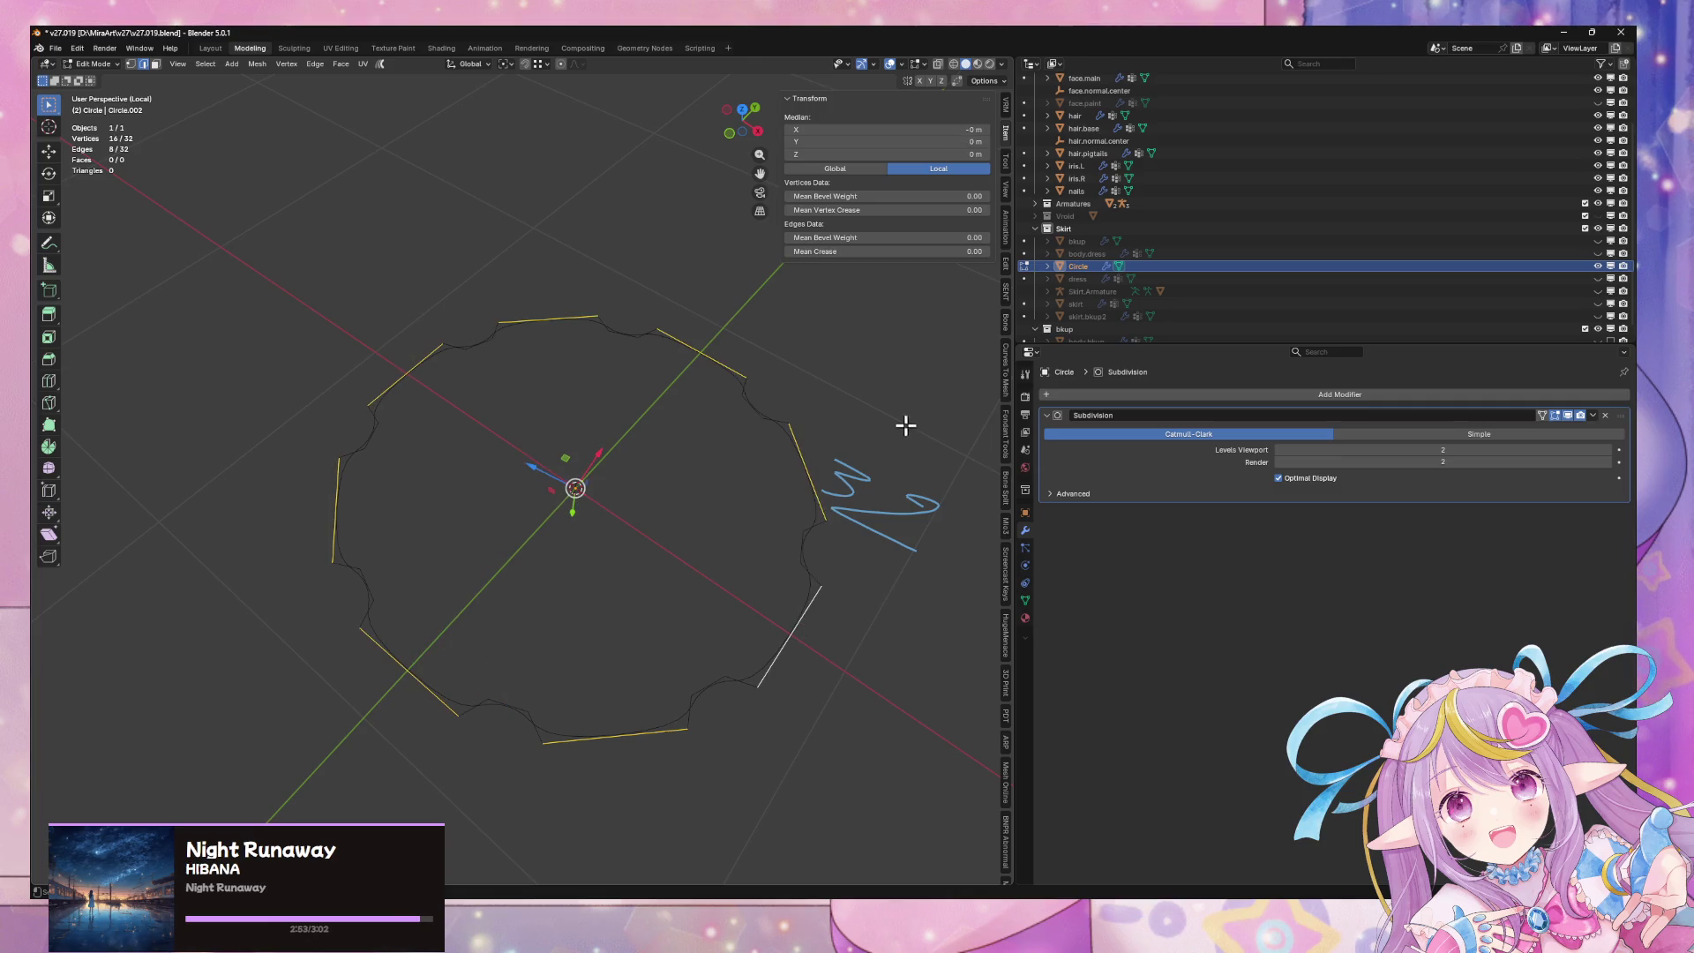
Step: Set orientation to Normal and pivot to Individual Origins, then scale the edges along their normals
left_click(465, 63)
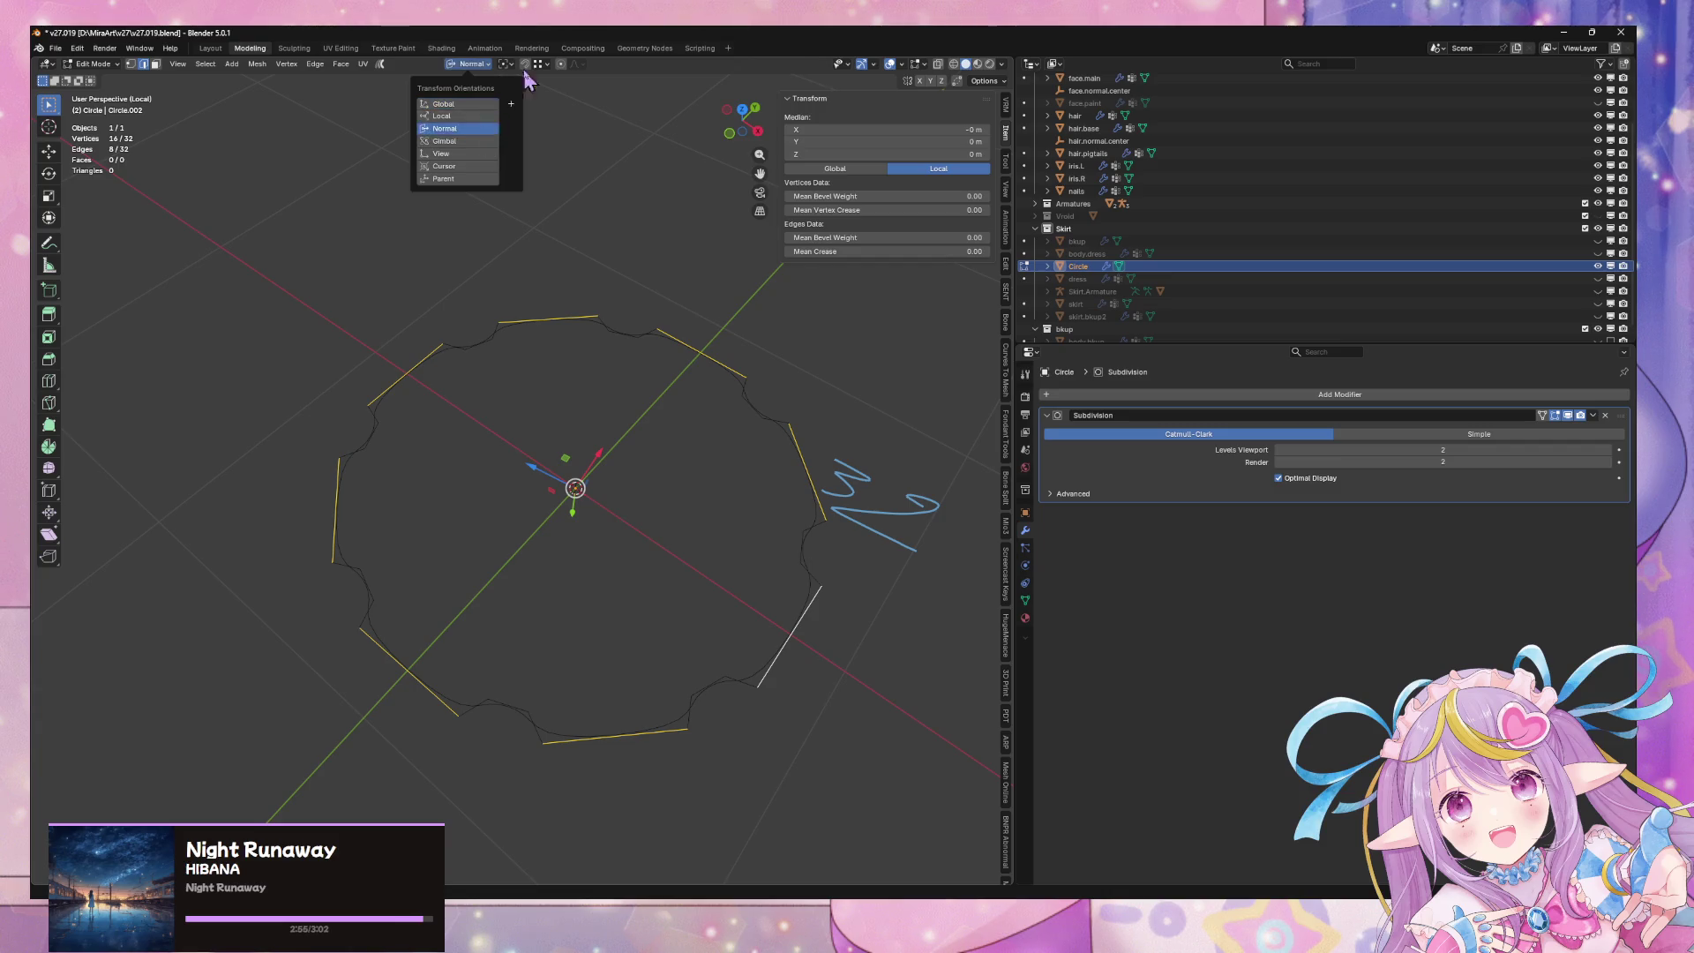
left_click(444, 128)
left_click(505, 63)
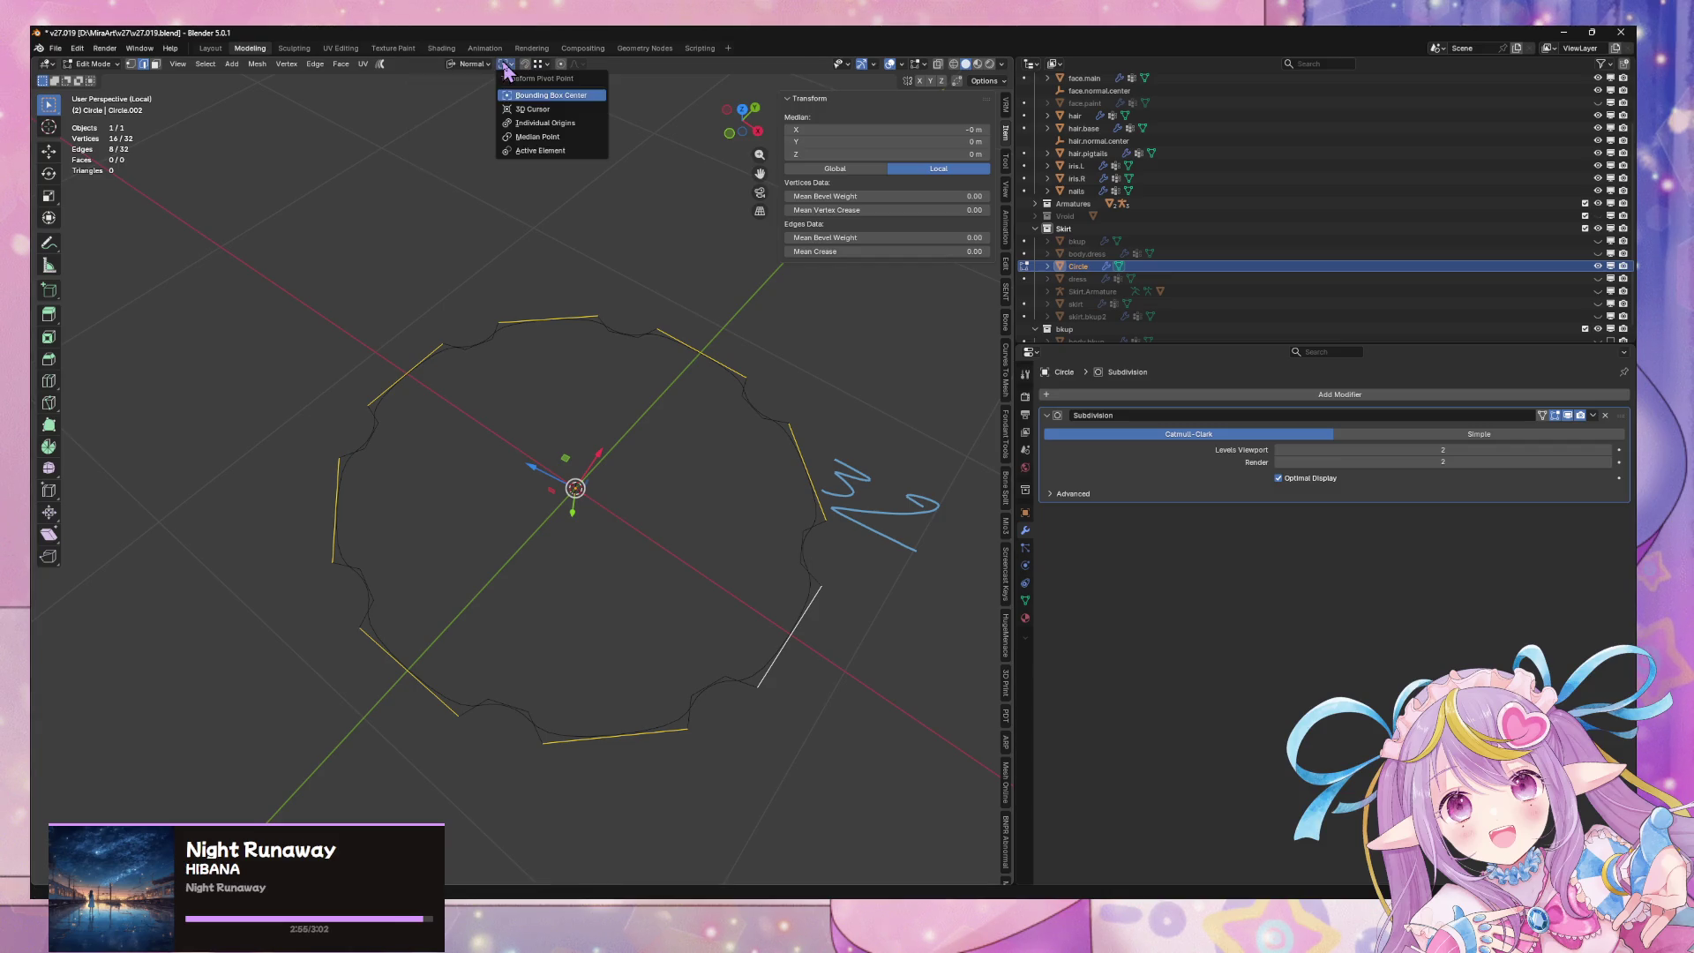
left_click(571, 126)
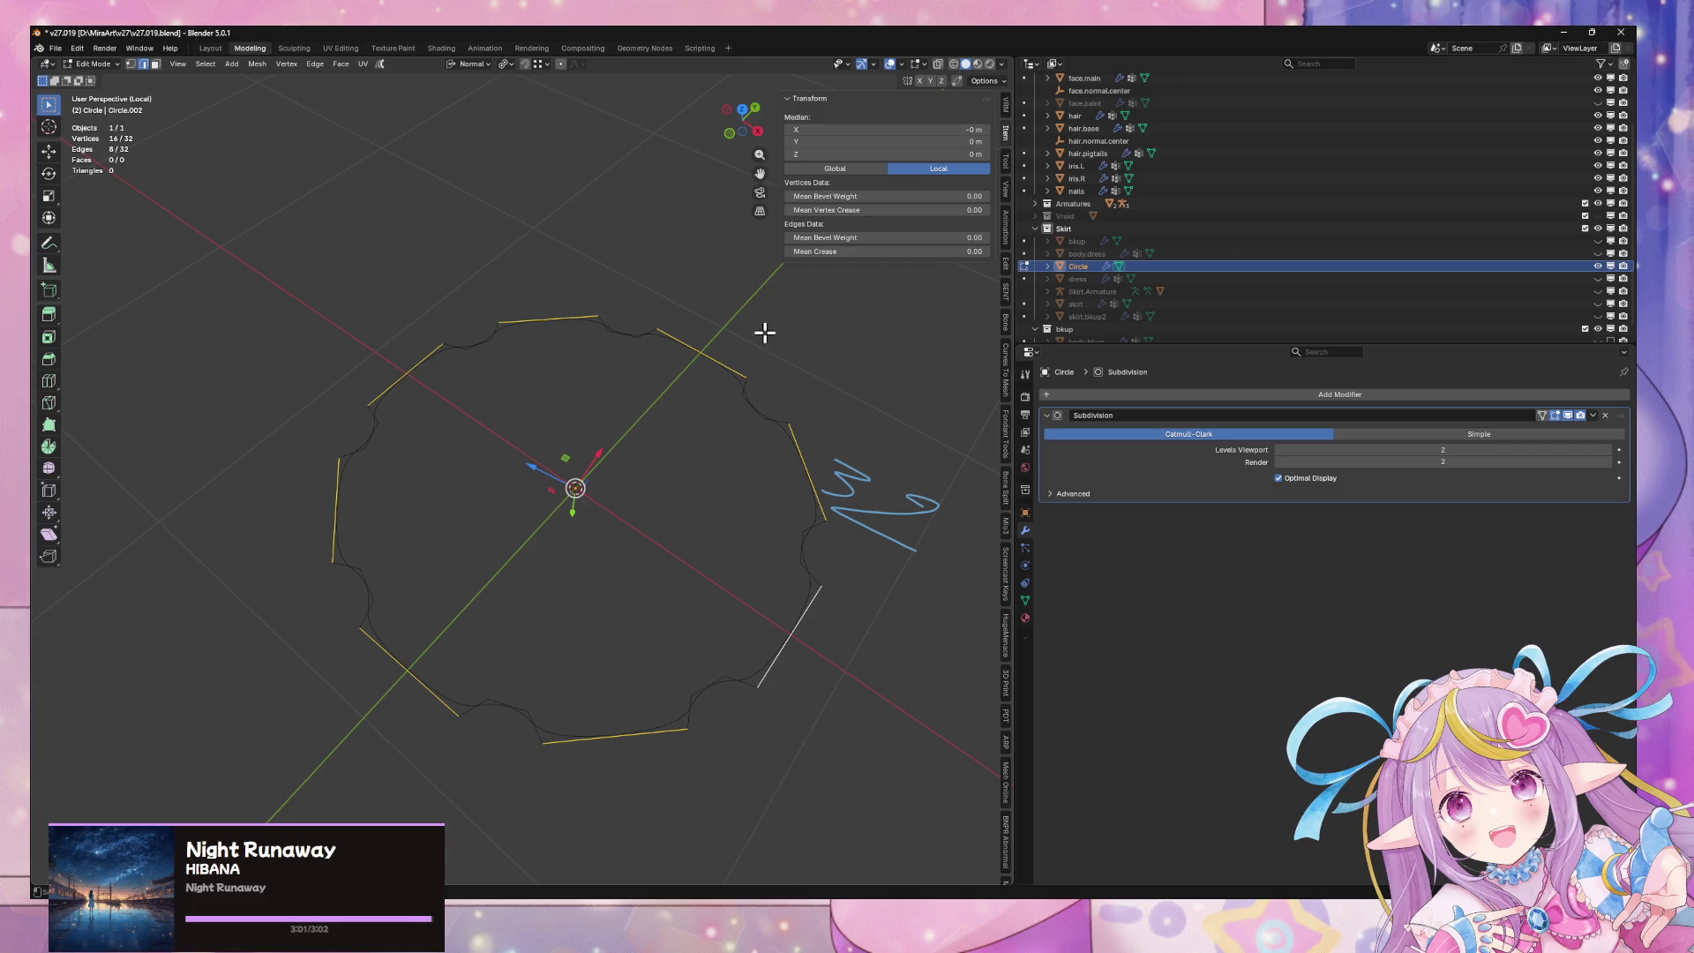
key("s")
key("x")
key("y")
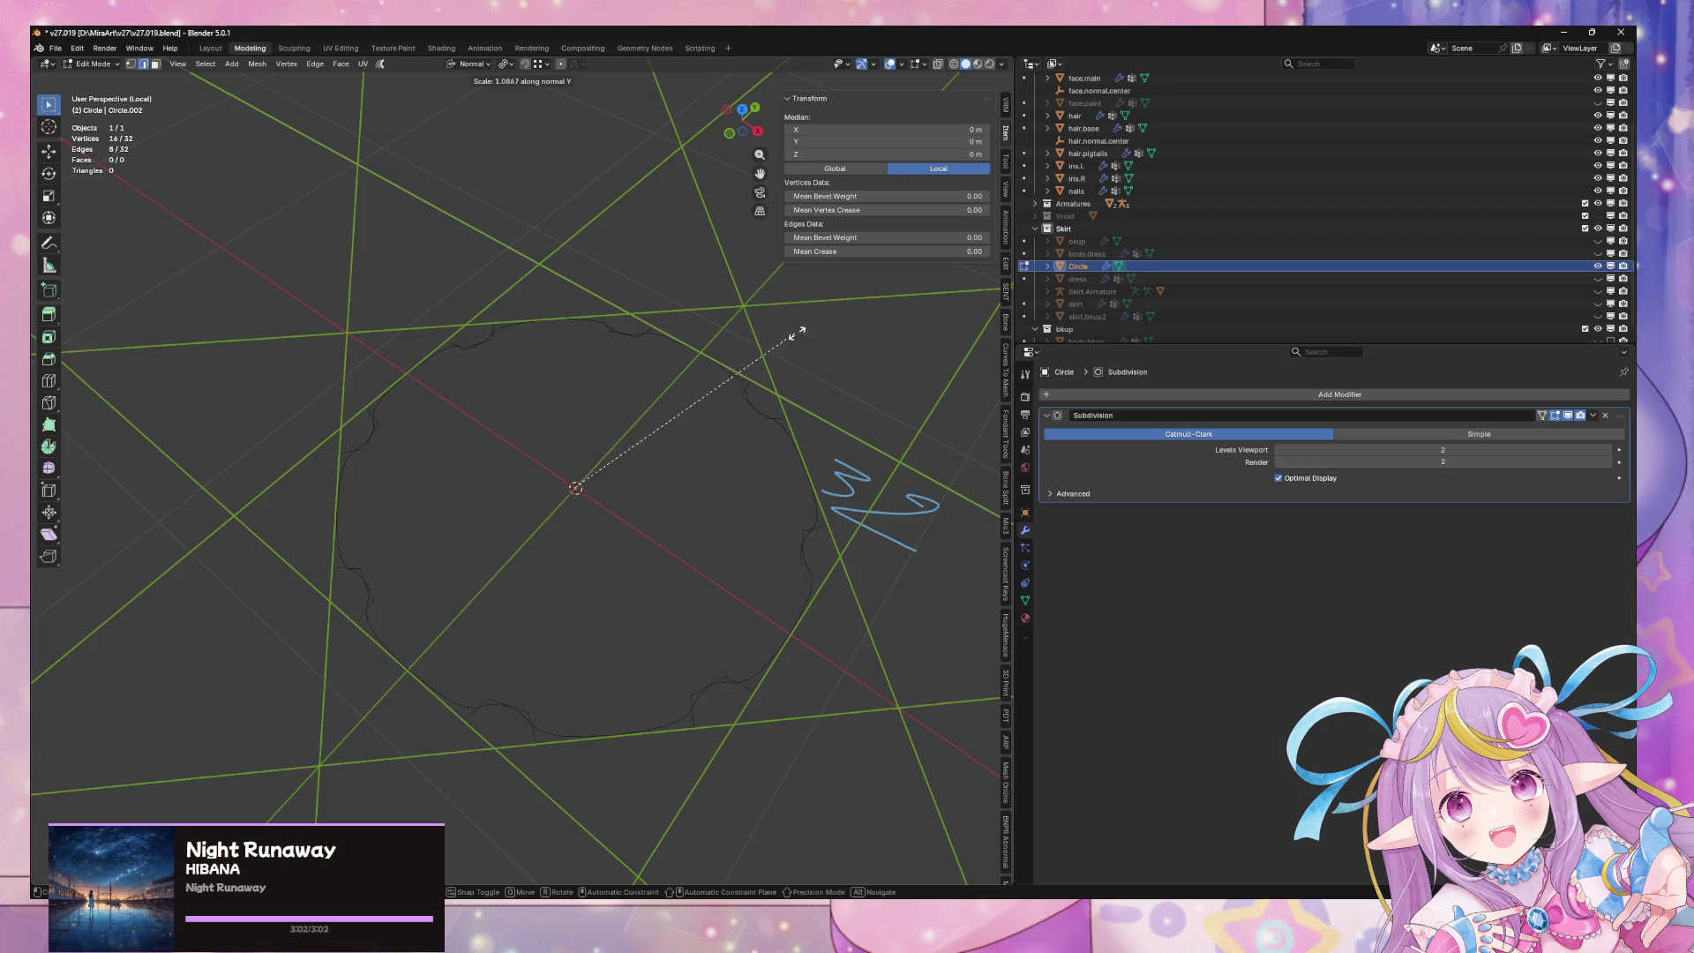